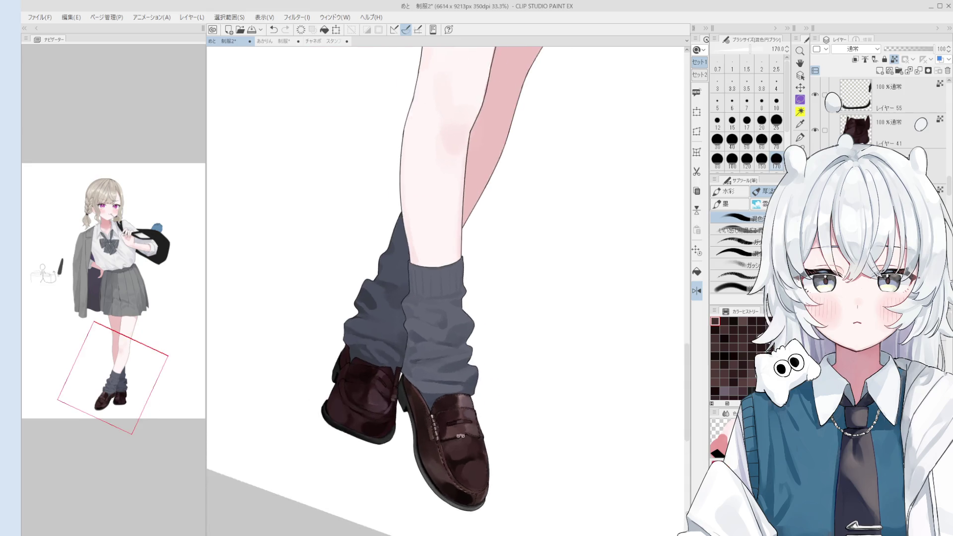
# - Blend the shading over the front loafer's strap with the blend brush, enlarging then shrinking it as needed
pyautogui.scroll(2, 443, 422)
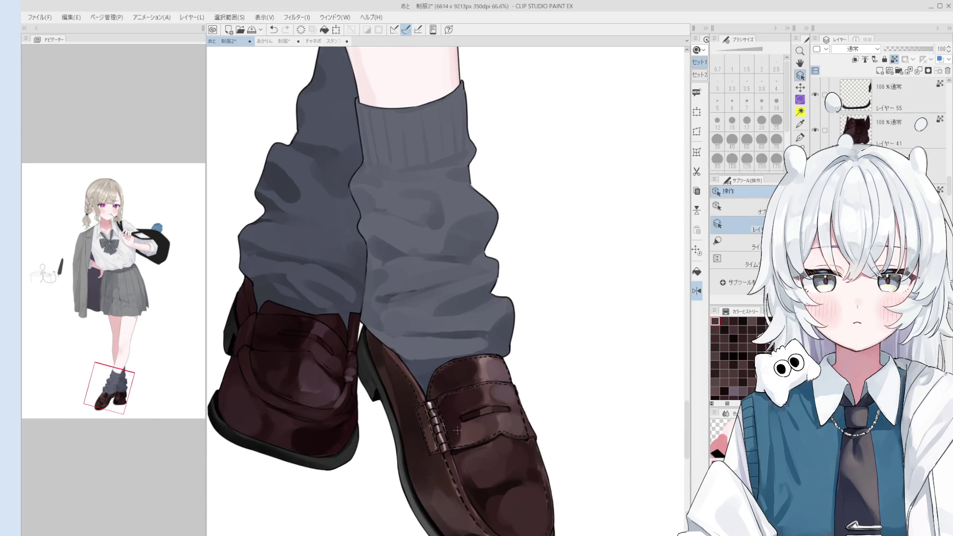
pyautogui.press('b')
pyautogui.scroll(1, 443, 424)
pyautogui.moveTo(443, 428); pyautogui.dragTo(461, 447)
pyautogui.press(']')
pyautogui.press(']')
pyautogui.scroll(-1, 539, 406)
pyautogui.press(']')
pyautogui.press(']')
pyautogui.scroll(-1, 539, 406)
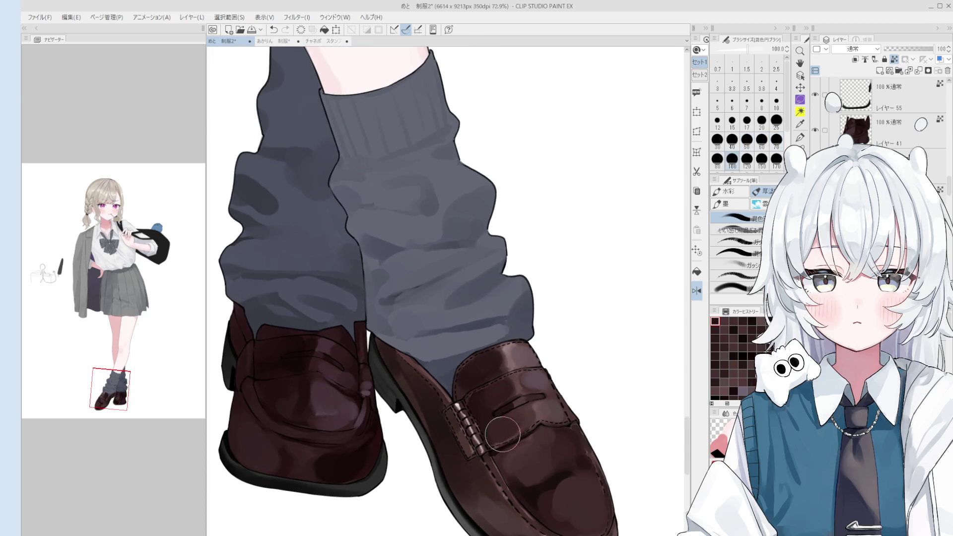
pyautogui.scroll(-1, 559, 395)
pyautogui.scroll(1, 481, 431)
pyautogui.press('[')
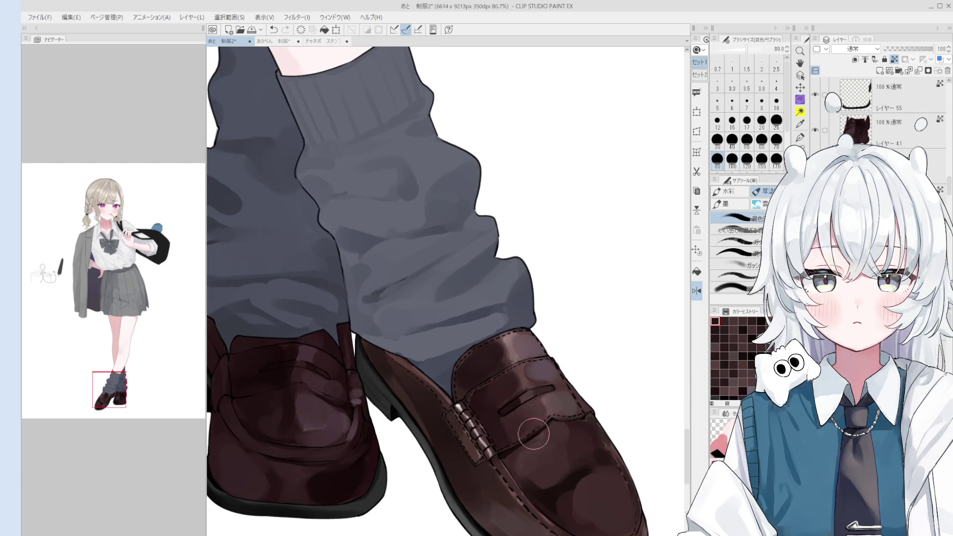
pyautogui.scroll(-1, 516, 425)
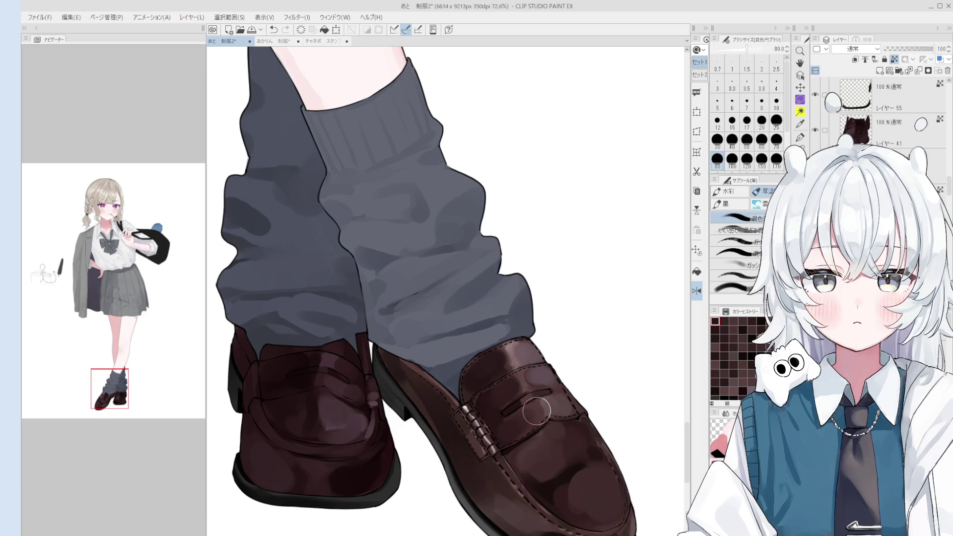
pyautogui.scroll(-1, 529, 418)
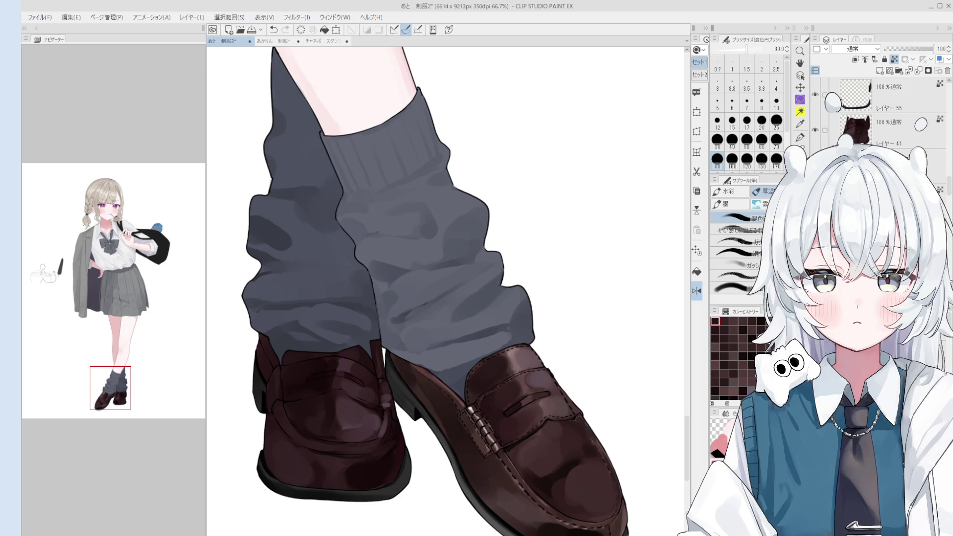
# - Paint dark brown shading around the front loafer's strap slit and along its toe
pyautogui.moveTo(516, 397)
pyautogui.mouseDown()
pyautogui.moveTo(495, 417)
pyautogui.moveTo(499, 427)
pyautogui.mouseUp()
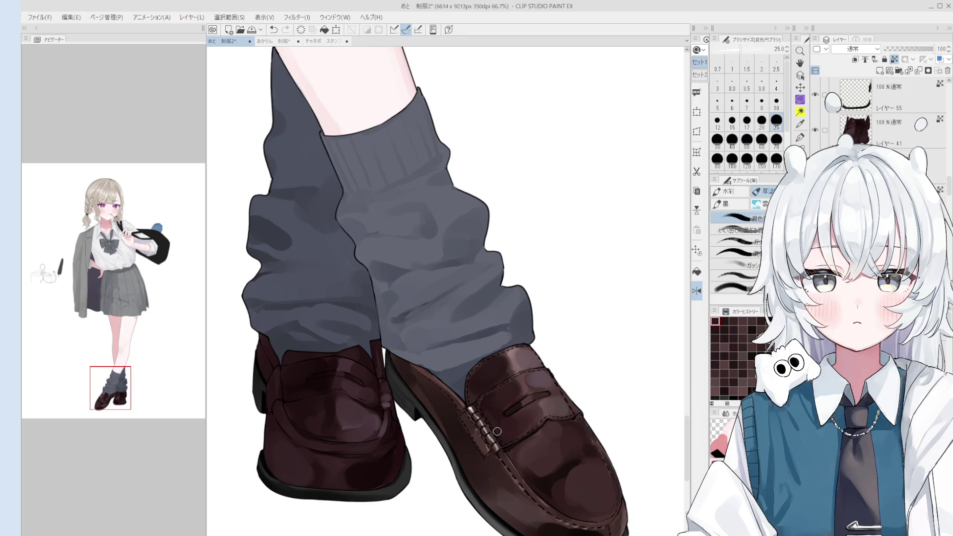
pyautogui.scroll(-1, 496, 423)
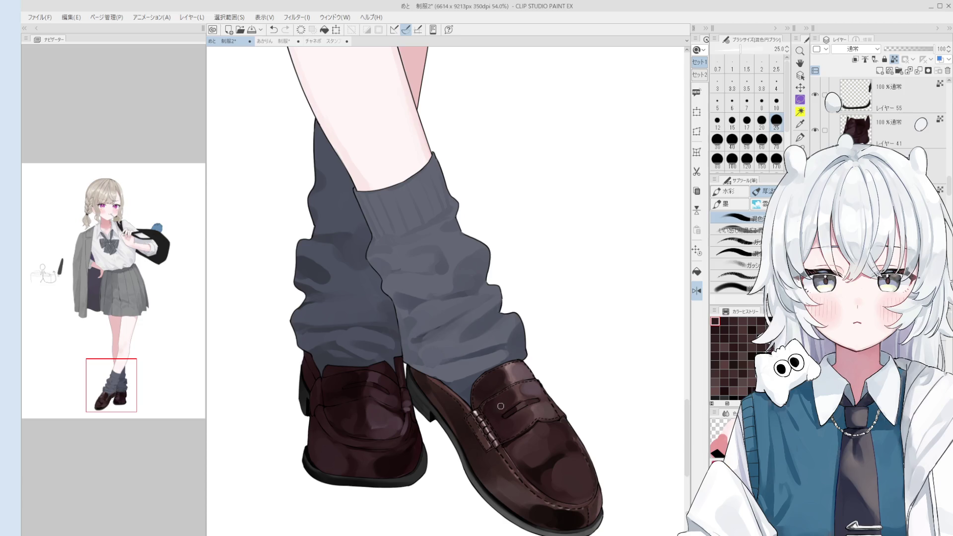
pyautogui.press(']')
pyautogui.press(']')
pyautogui.press(']')
pyautogui.press(']')
pyautogui.press(']')
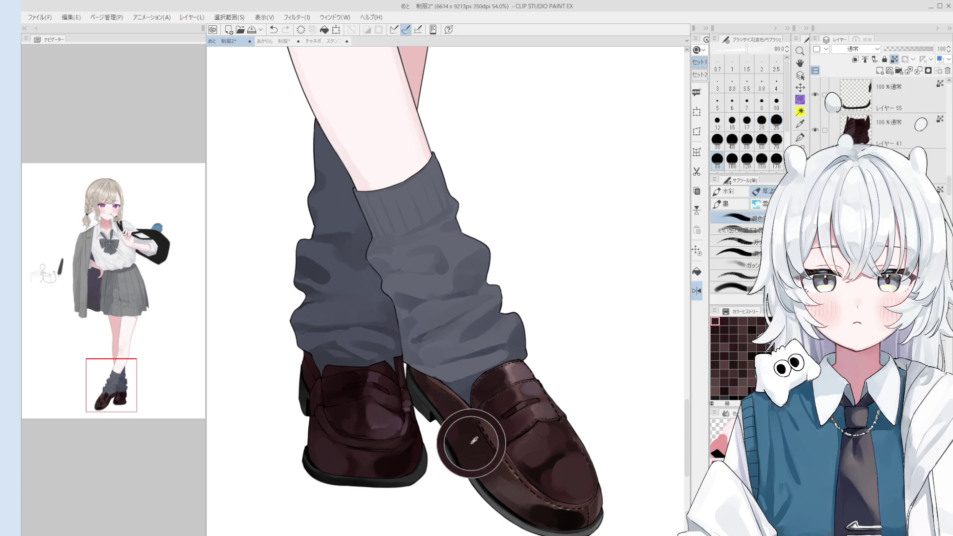
pyautogui.scroll(1, 427, 392)
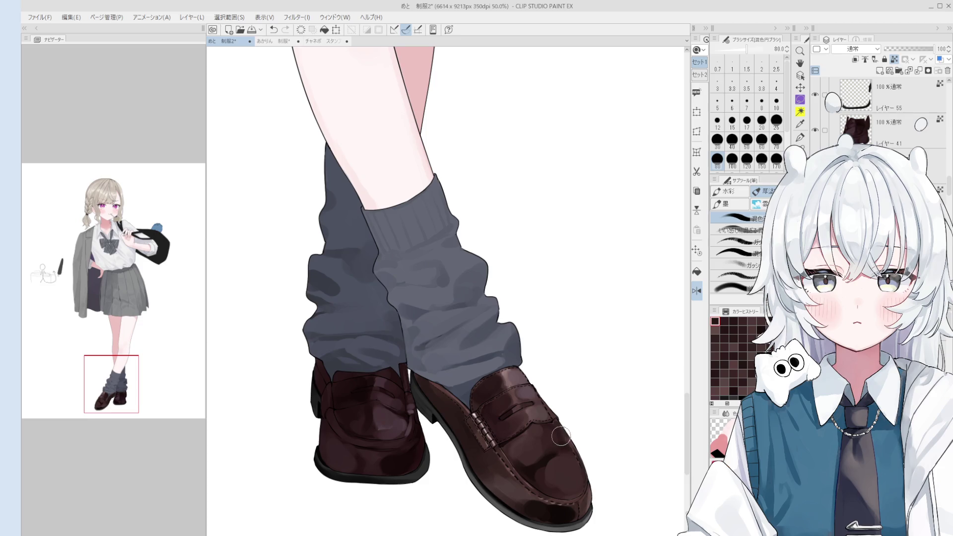
pyautogui.scroll(1, 524, 447)
pyautogui.moveTo(521, 470); pyautogui.dragTo(551, 464)
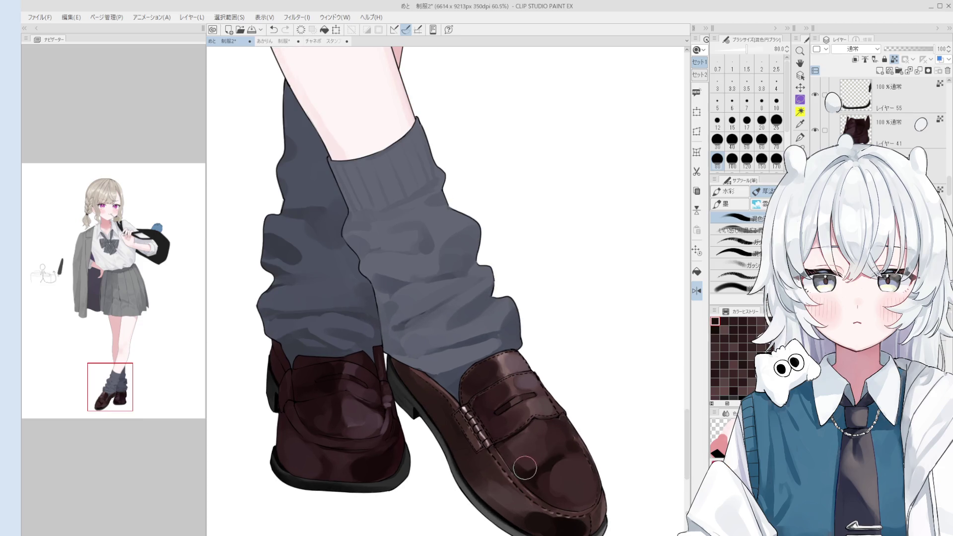
pyautogui.scroll(-1, 546, 472)
# - Unflip the canvas view and make the brush much larger before returning to painting
pyautogui.press('h')
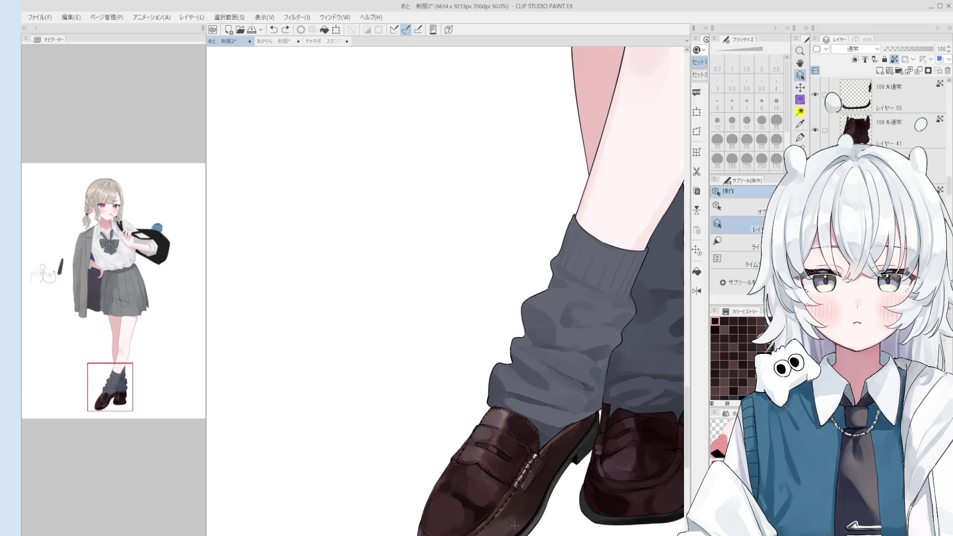
pyautogui.press(']')
pyautogui.press(']')
pyautogui.press(']')
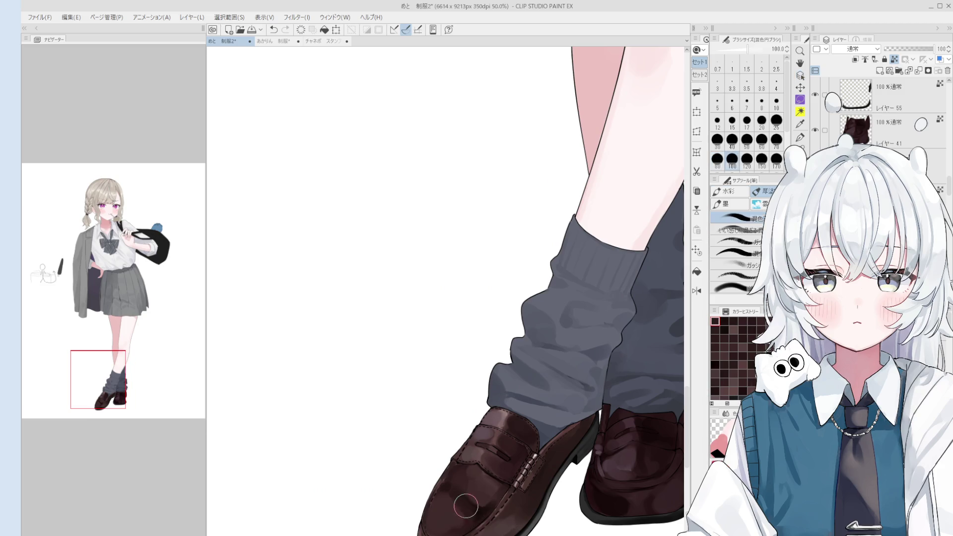
pyautogui.scroll(-2, 519, 481)
pyautogui.scroll(1, 518, 480)
pyautogui.press('o')
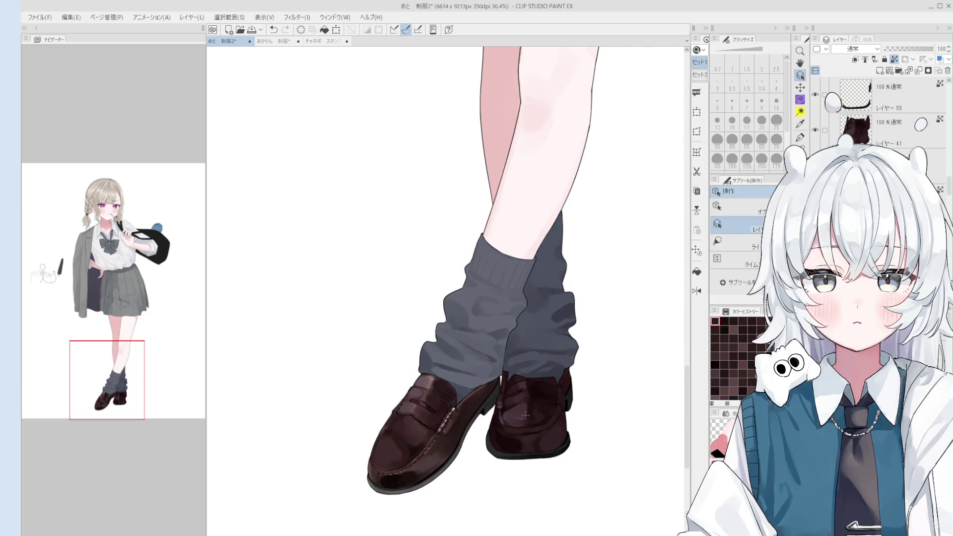
pyautogui.scroll(1, 502, 447)
pyautogui.press('b')
pyautogui.scroll(1, 516, 437)
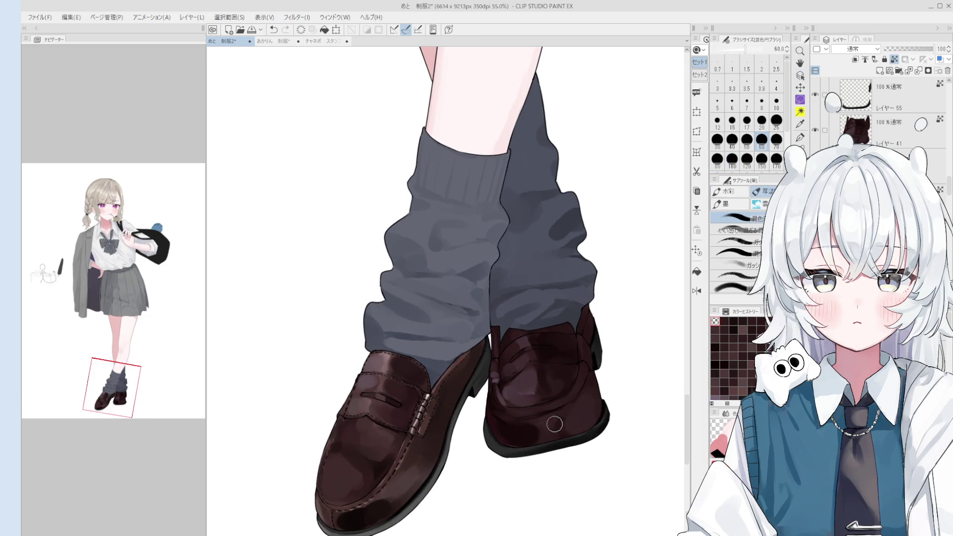
# - Shrink the brush and pan the view slightly across the shoes
pyautogui.press('[')
pyautogui.press('[')
pyautogui.press('[')
pyautogui.scroll(1, 553, 422)
pyautogui.scroll(1, 554, 424)
pyautogui.press('o')
pyautogui.scroll(1, 520, 460)
pyautogui.press('h')
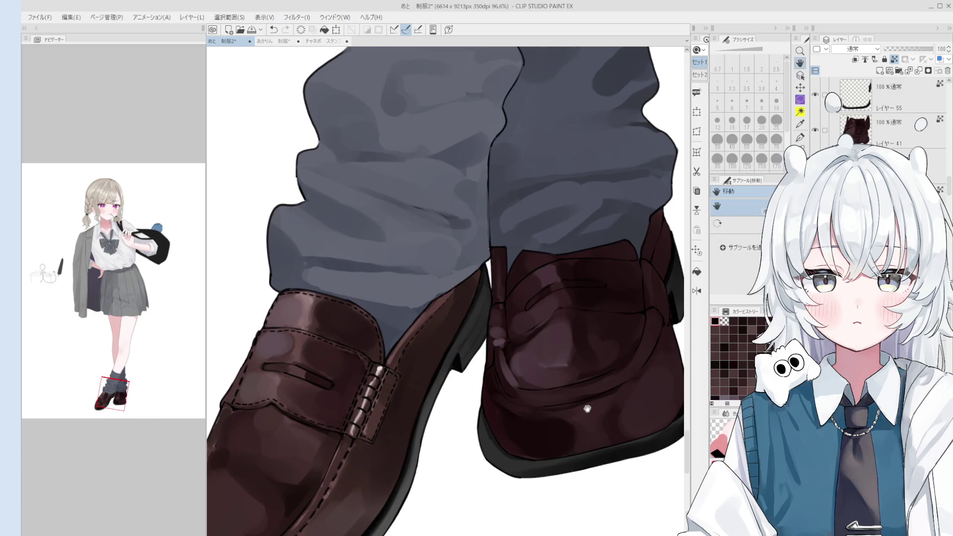
pyautogui.moveTo(593, 411); pyautogui.dragTo(591, 422)
# - Select Layer 26 by picking the layer under the right shoe
pyautogui.press('b')
pyautogui.scroll(2, 591, 422)
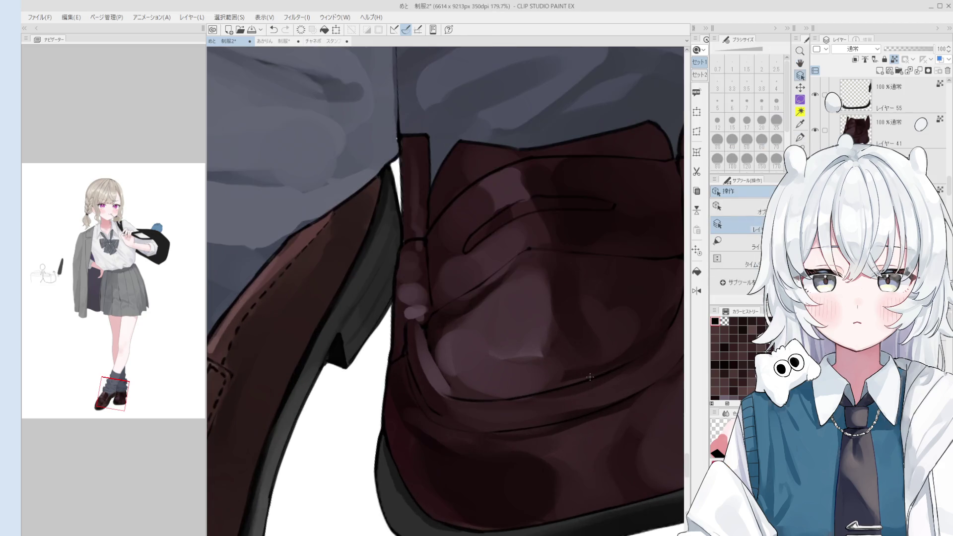
pyautogui.keyDown('ctrl'); pyautogui.click(592, 377); pyautogui.keyUp('ctrl')
pyautogui.press('h')
pyautogui.scroll(-1, 590, 387)
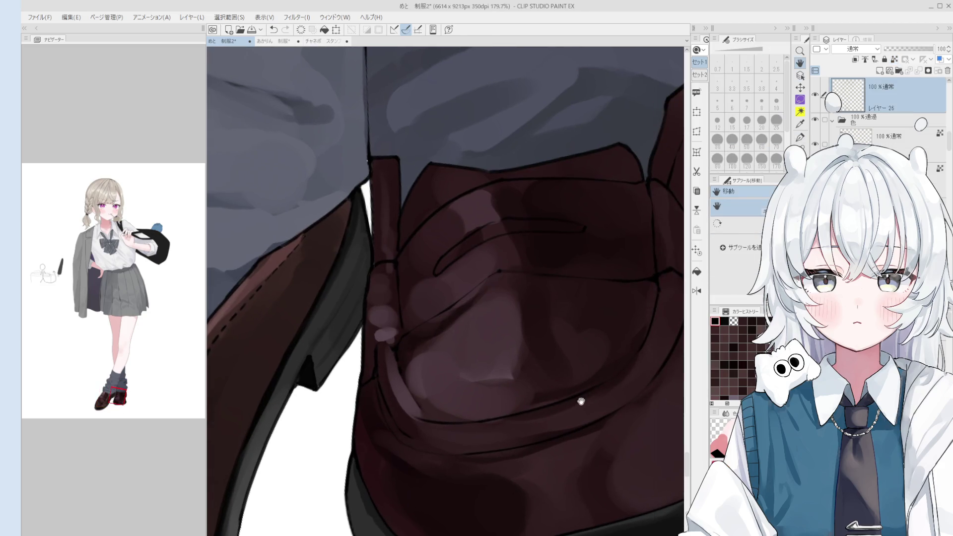
pyautogui.scroll(-1, 582, 397)
# - Draw dashed stitching on the right loafer with a thinner 線画 pen, redrawing a short dash
pyautogui.press('e')
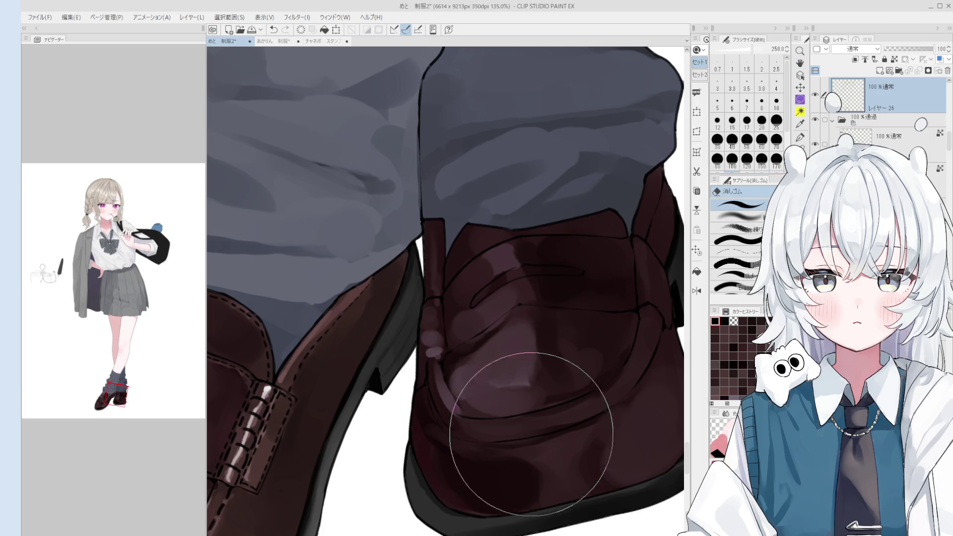
pyautogui.press('p')
pyautogui.moveTo(585, 417)
pyautogui.mouseDown()
pyautogui.moveTo(545, 407)
pyautogui.moveTo(597, 379)
pyautogui.mouseUp()
pyautogui.press('[')
pyautogui.press('[')
pyautogui.hotkey('ctrl', 'z')
pyautogui.hotkey('ctrl', 'z')
pyautogui.hotkey('ctrl', 'z')
pyautogui.hotkey('ctrl', 'z')
pyautogui.hotkey('ctrl', 'z')
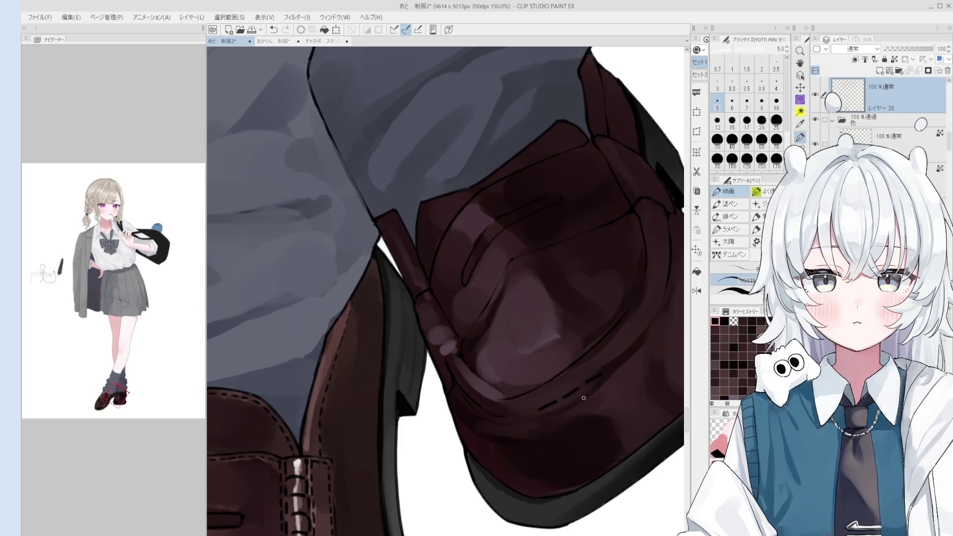
pyautogui.hotkey('ctrl', '@')
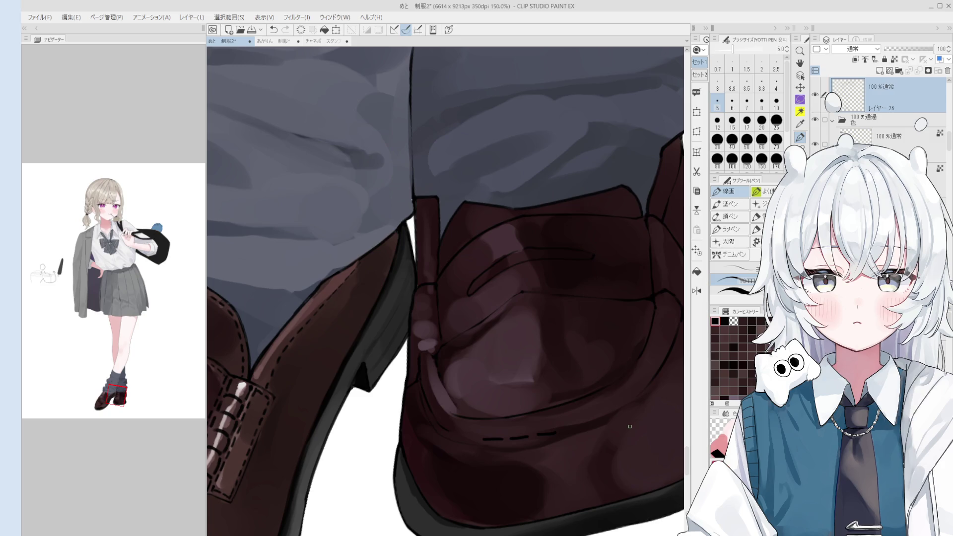
pyautogui.scroll(3, 614, 424)
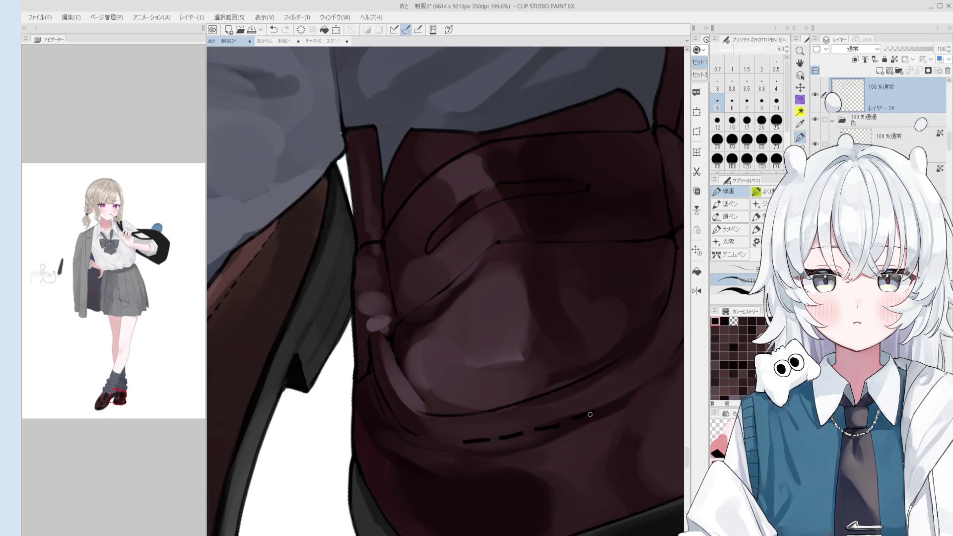
pyautogui.scroll(-2, 587, 412)
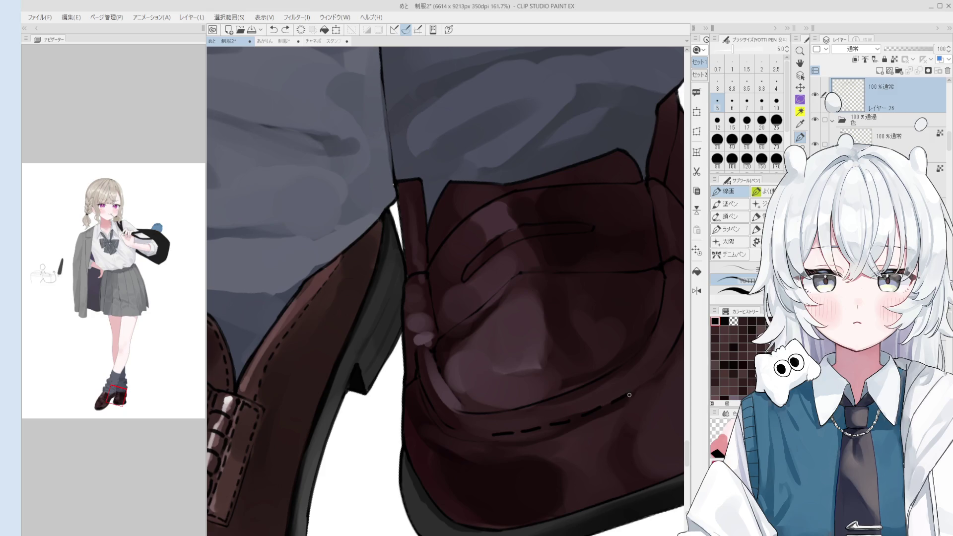
# - Rotate the canvas to reach the other loafer and stitch along its welt edge, undoing a misplaced stroke
pyautogui.moveTo(630, 394)
pyautogui.mouseDown()
pyautogui.moveTo(664, 377)
pyautogui.moveTo(531, 490)
pyautogui.mouseUp()
pyautogui.scroll(-1, 531, 490)
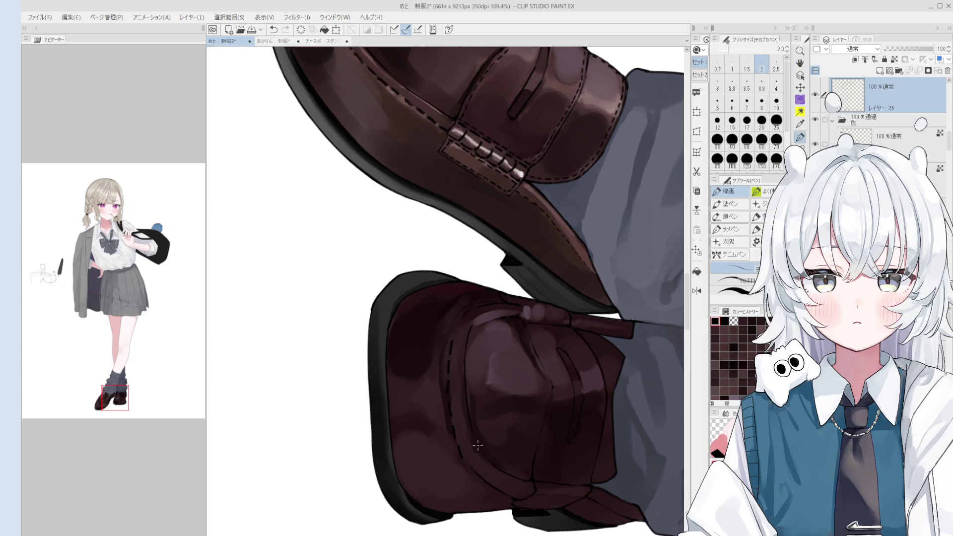
pyautogui.scroll(2, 454, 447)
pyautogui.press(']')
pyautogui.press('[')
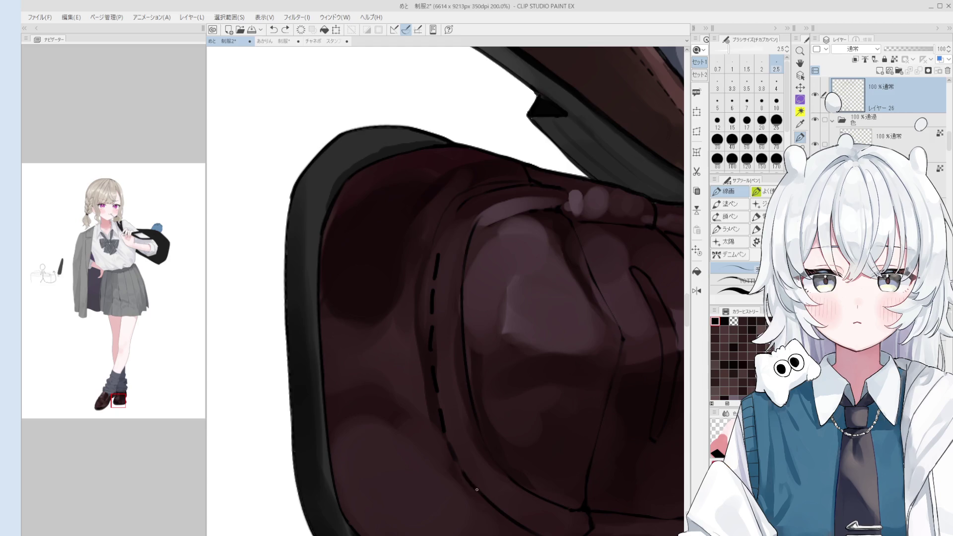
pyautogui.moveTo(457, 460); pyautogui.dragTo(463, 404)
pyautogui.moveTo(415, 276)
pyautogui.mouseDown()
pyautogui.moveTo(443, 289)
pyautogui.moveTo(429, 304)
pyautogui.moveTo(433, 288)
pyautogui.moveTo(458, 336)
pyautogui.mouseUp()
pyautogui.hotkey('ctrl', 'z')
pyautogui.hotkey('ctrl', 'z')
pyautogui.hotkey('ctrl', 'z')
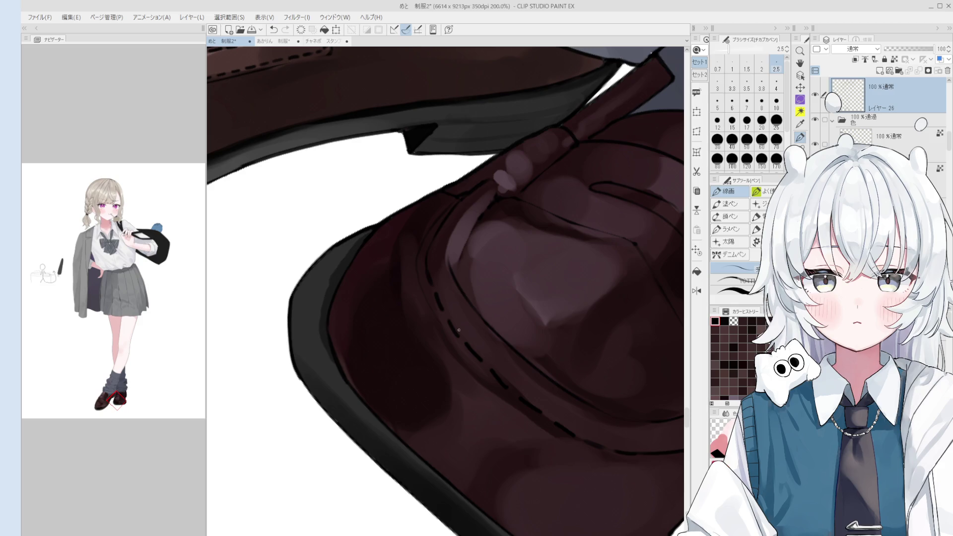
pyautogui.scroll(1, 460, 331)
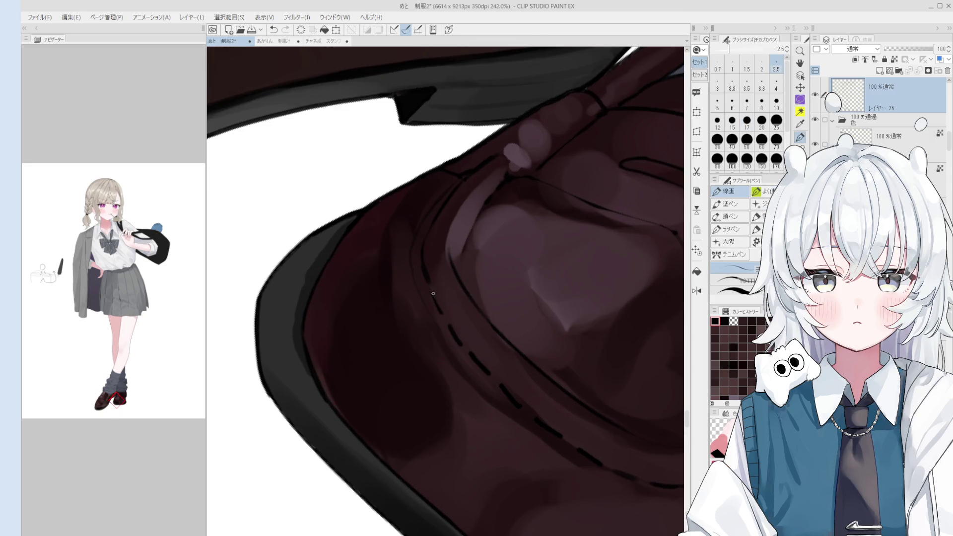
pyautogui.scroll(1, 432, 291)
pyautogui.moveTo(464, 328)
pyautogui.mouseDown()
pyautogui.moveTo(451, 357)
pyautogui.moveTo(468, 318)
pyautogui.mouseUp()
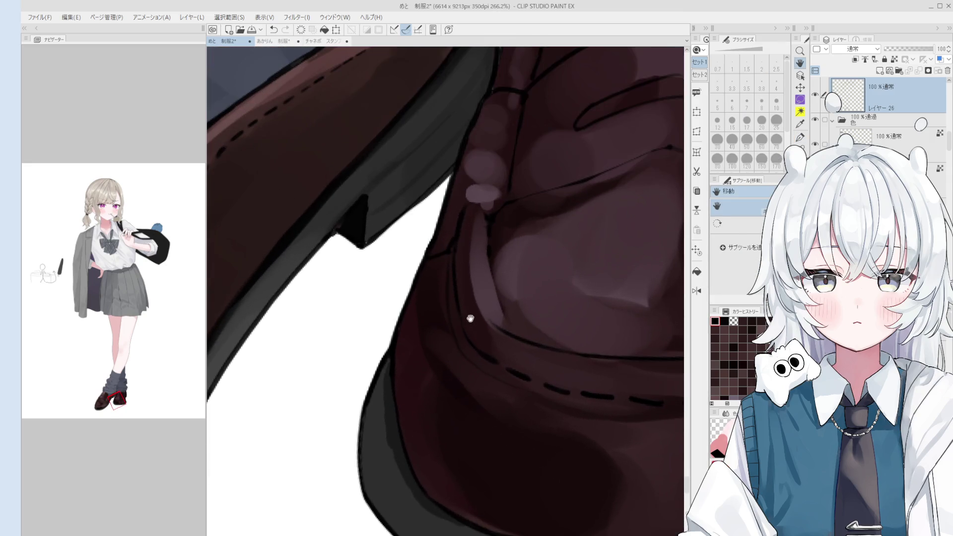
# - Erase a stray dark line and the first stitch dash on the shoe
pyautogui.press('p')
pyautogui.hotkey('ctrl', 'z')
pyautogui.press('e')
pyautogui.moveTo(466, 341); pyautogui.dragTo(451, 282)
pyautogui.moveTo(472, 360); pyautogui.dragTo(539, 401)
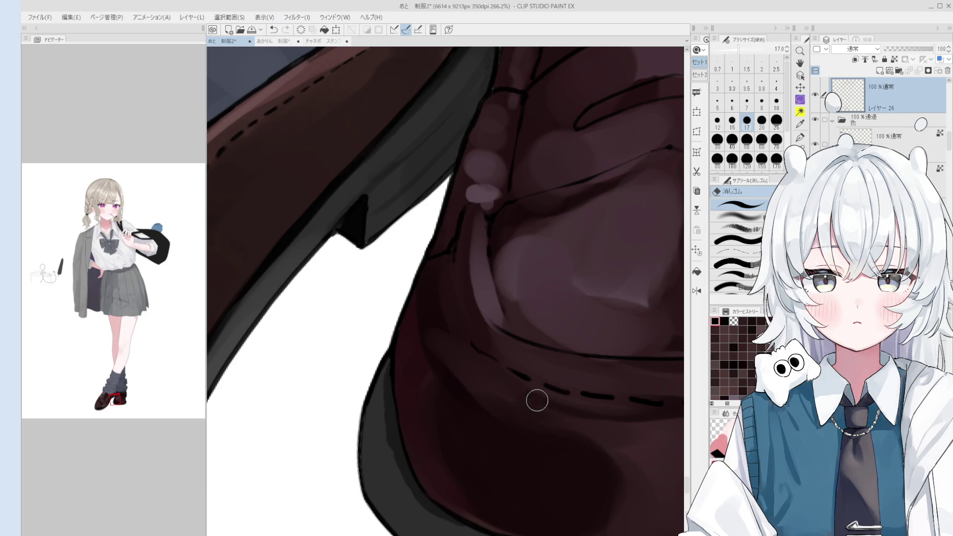
pyautogui.scroll(-1, 526, 387)
# - Sample the black stitch-line colour, thin the pen, and bring the whole loafer into view
pyautogui.keyDown('alt'); pyautogui.click(480, 360); pyautogui.keyUp('alt')
pyautogui.press('p')
pyautogui.scroll(1, 479, 350)
pyautogui.keyDown('alt'); pyautogui.click(477, 341); pyautogui.keyUp('alt')
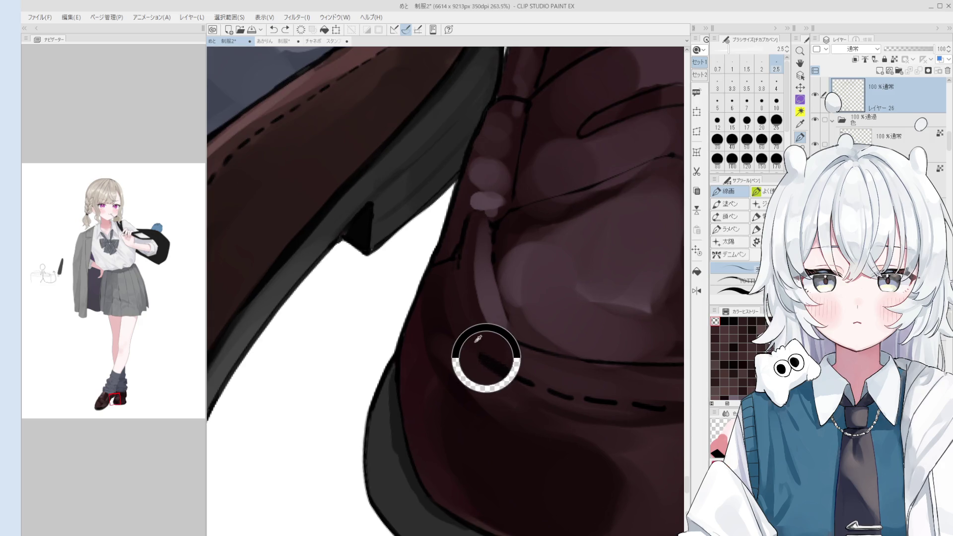
pyautogui.scroll(1, 474, 338)
pyautogui.press('[')
pyautogui.scroll(-1, 470, 331)
pyautogui.scroll(-1, 458, 296)
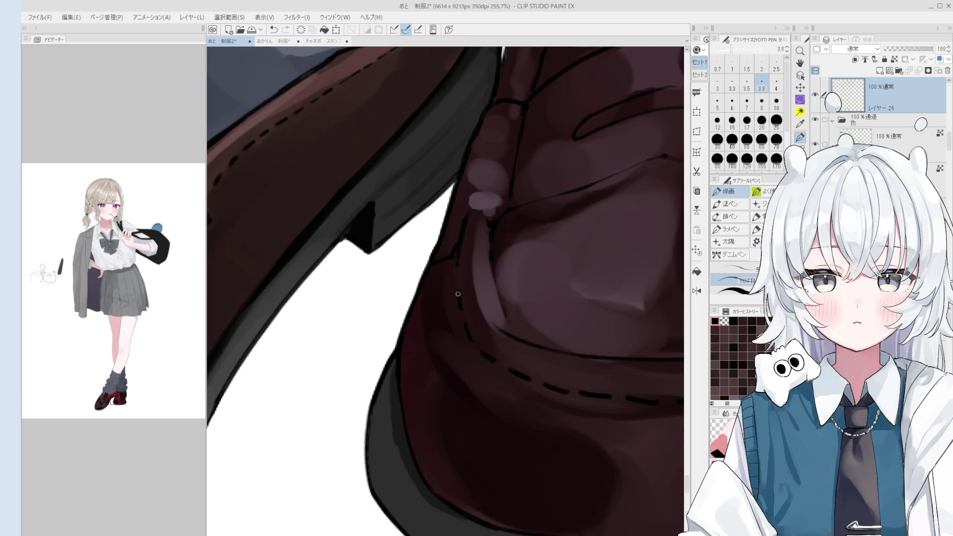
pyautogui.scroll(-2, 458, 296)
pyautogui.moveTo(525, 300); pyautogui.dragTo(553, 316)
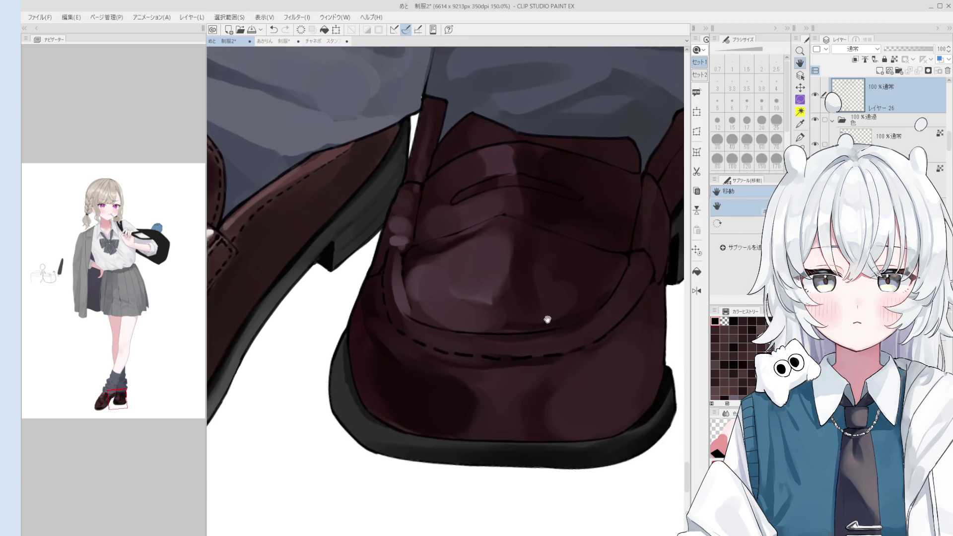
# - Add a dash at the seam's end and extend the stitching up the toe, undoing a misplaced dash
pyautogui.scroll(1, 553, 316)
pyautogui.press('e')
pyautogui.scroll(1, 595, 308)
pyautogui.scroll(1, 570, 337)
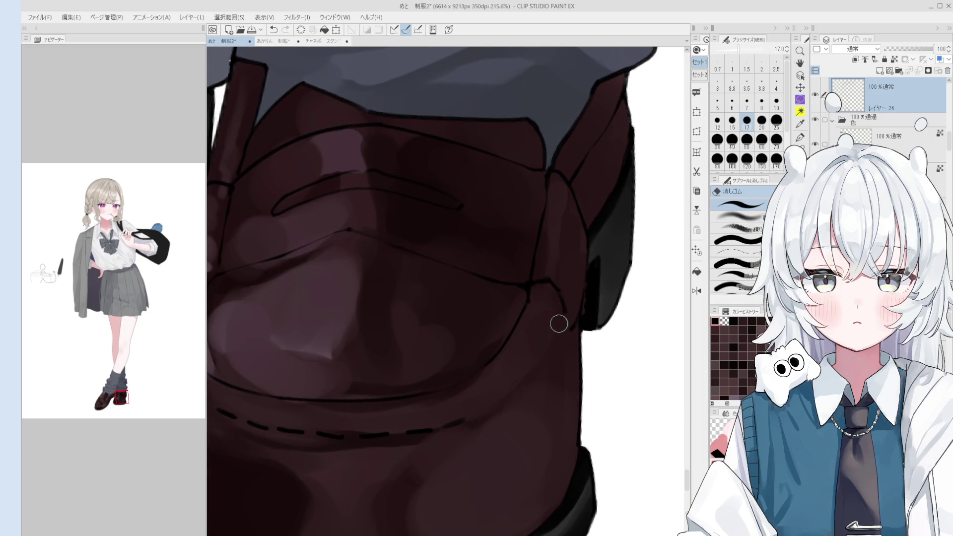
pyautogui.press('p')
pyautogui.scroll(1, 492, 420)
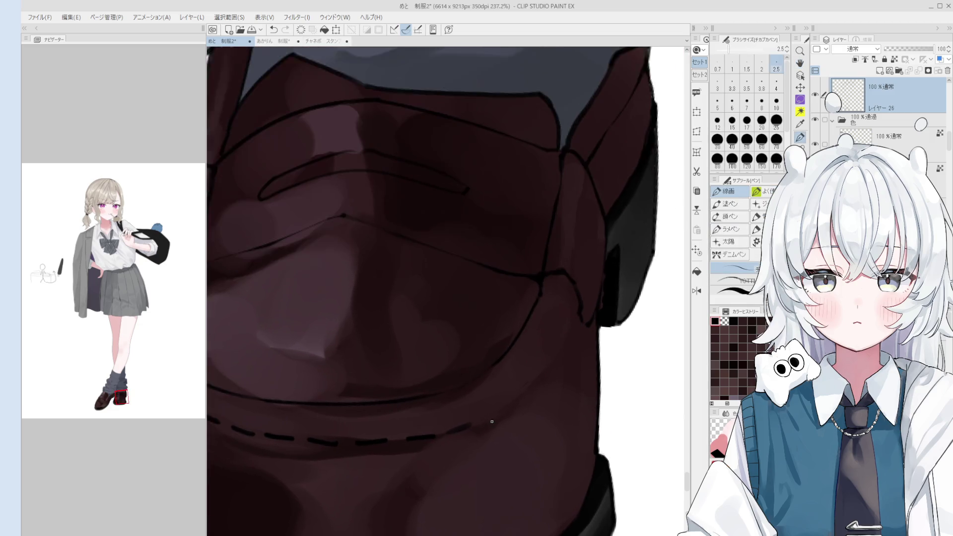
pyautogui.scroll(1, 492, 421)
pyautogui.moveTo(488, 416); pyautogui.dragTo(570, 340)
pyautogui.moveTo(565, 345); pyautogui.dragTo(586, 303)
pyautogui.hotkey('ctrl', 'z')
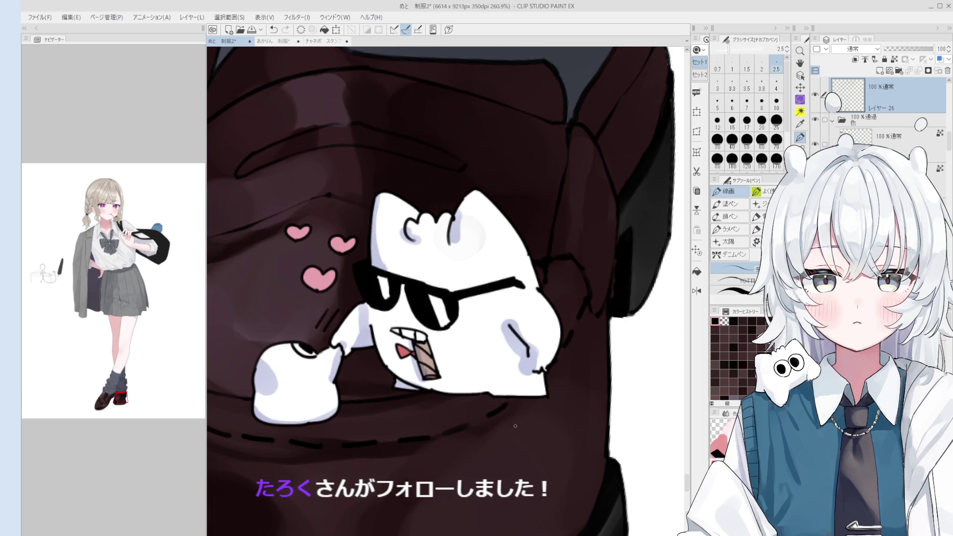
# - Rotate the canvas around the shoe and draw short stitch dashes along the seam, then undo them
pyautogui.moveTo(506, 469); pyautogui.dragTo(446, 451)
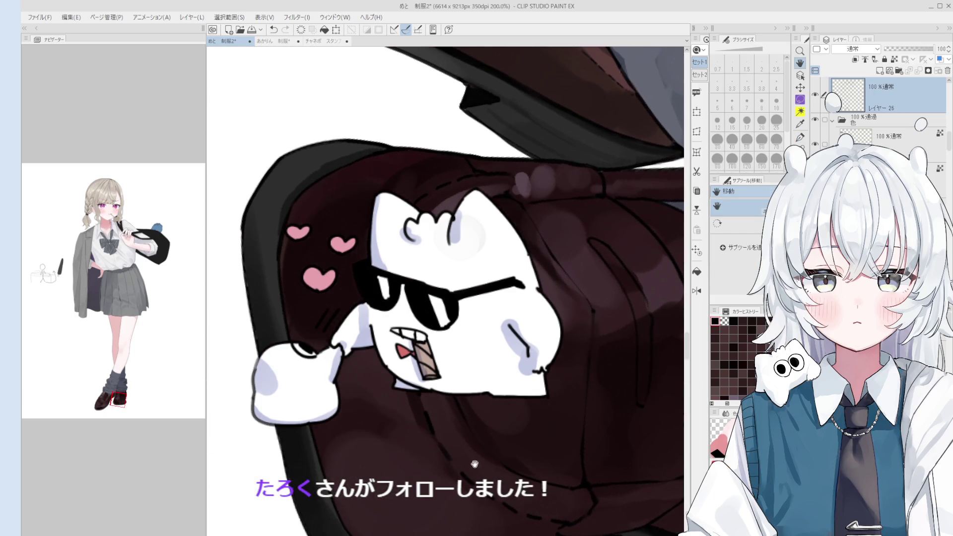
pyautogui.scroll(-1, 443, 446)
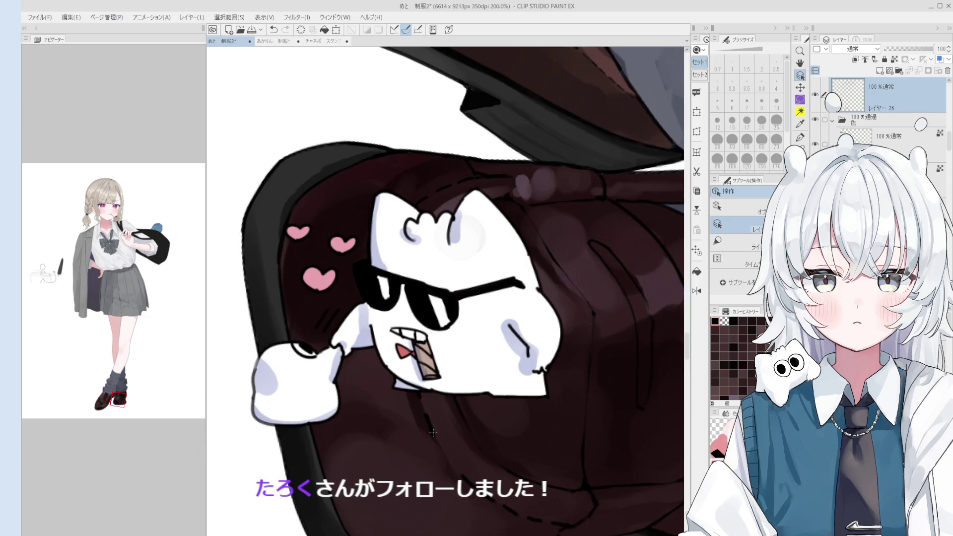
pyautogui.press('p')
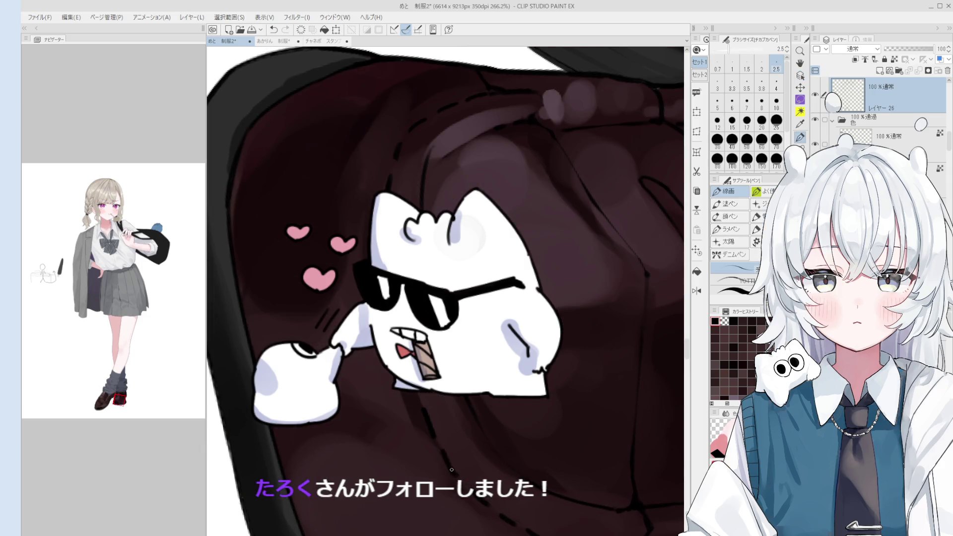
pyautogui.scroll(-1, 452, 471)
pyautogui.scroll(1, 452, 471)
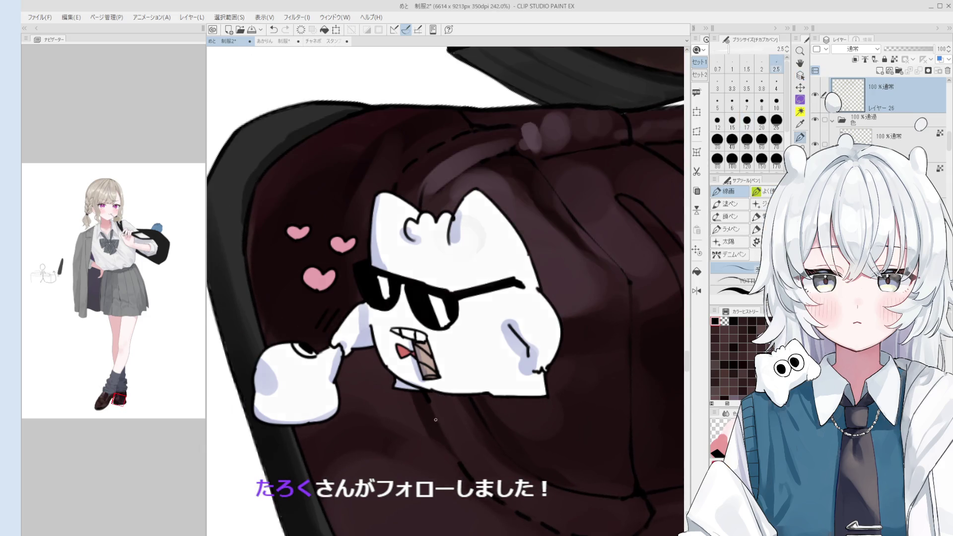
pyautogui.scroll(-1, 445, 439)
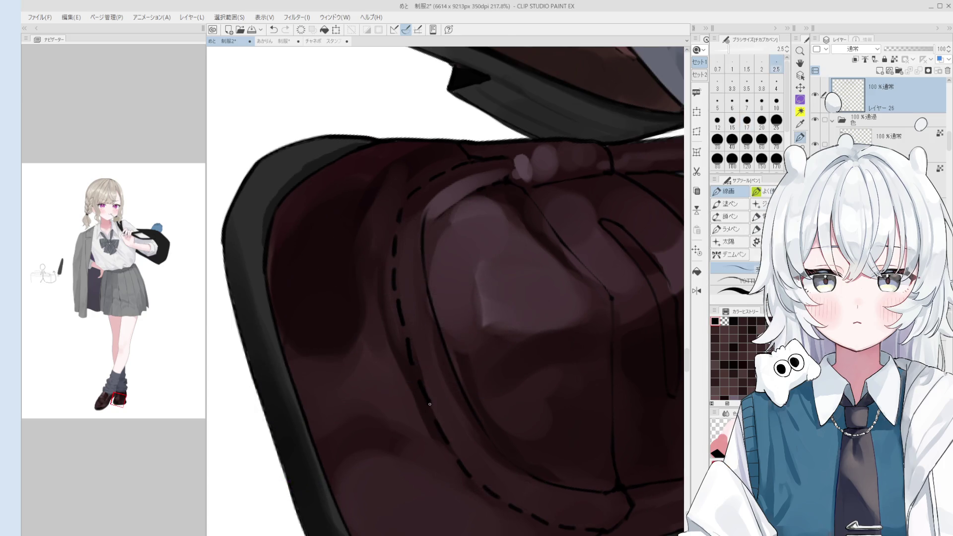
pyautogui.moveTo(409, 349); pyautogui.dragTo(417, 370)
pyautogui.hotkey('ctrl', 'z')
pyautogui.hotkey('ctrl', 'z')
# - Toggle between eraser and 線画 pen and tilt the view to angle the shoe
pyautogui.scroll(-1, 409, 349)
pyautogui.scroll(1, 410, 349)
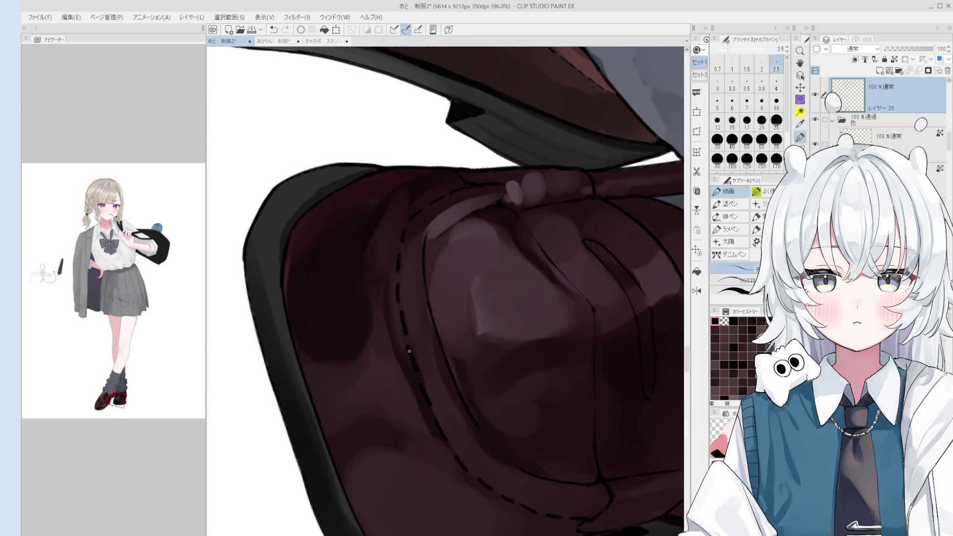
pyautogui.scroll(-1, 409, 342)
pyautogui.press('e')
pyautogui.press('p')
pyautogui.scroll(-1, 405, 335)
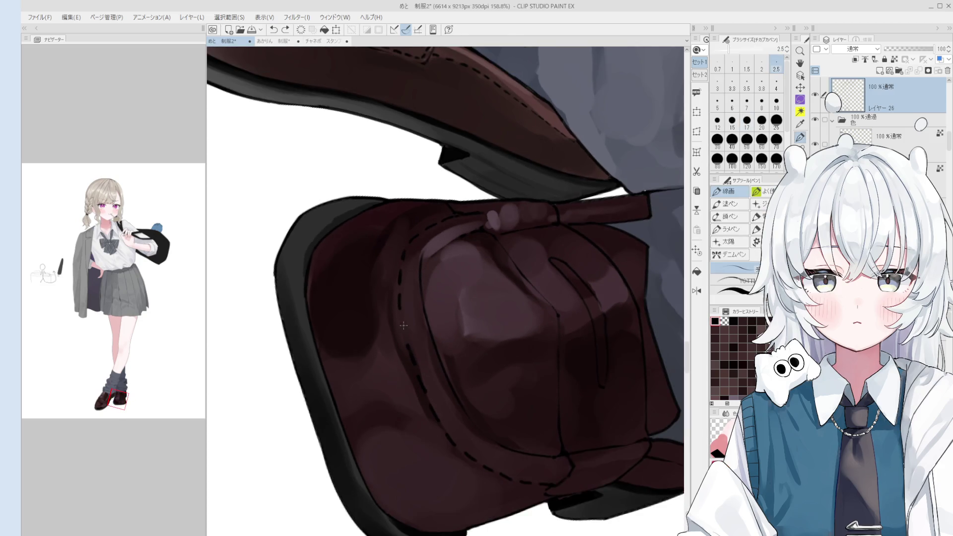
pyautogui.scroll(-2, 405, 335)
pyautogui.press('-')
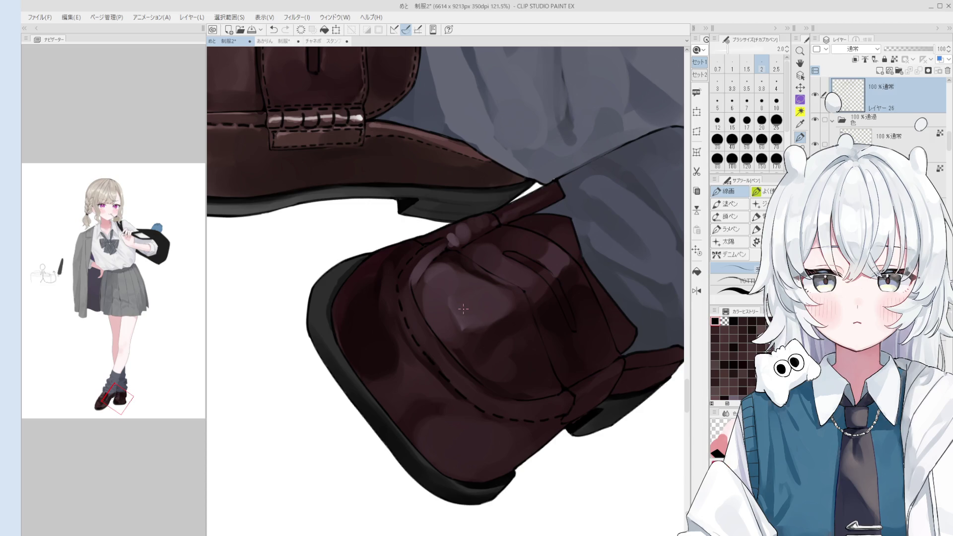
# - Set the brush to size 20, then clean stray stitch marks with the eraser and a shoe-colour sample
pyautogui.press('b')
pyautogui.moveTo(453, 378); pyautogui.dragTo(461, 403)
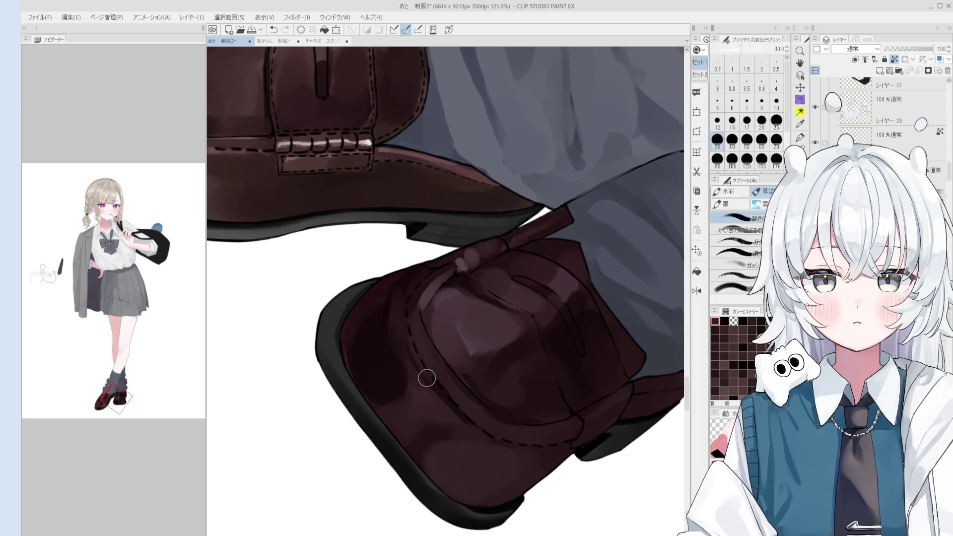
pyautogui.press('[')
pyautogui.press('[')
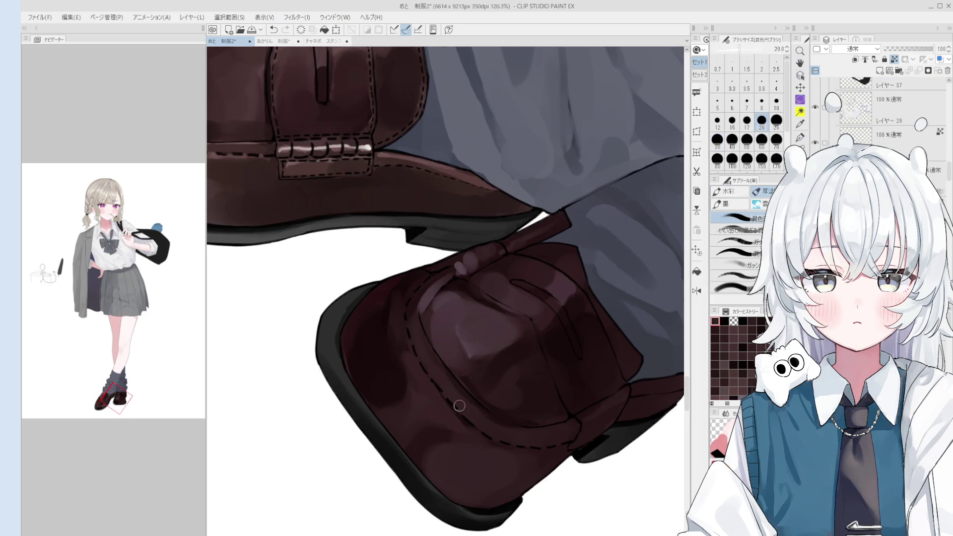
pyautogui.scroll(1, 451, 398)
pyautogui.scroll(2, 447, 392)
pyautogui.press('e')
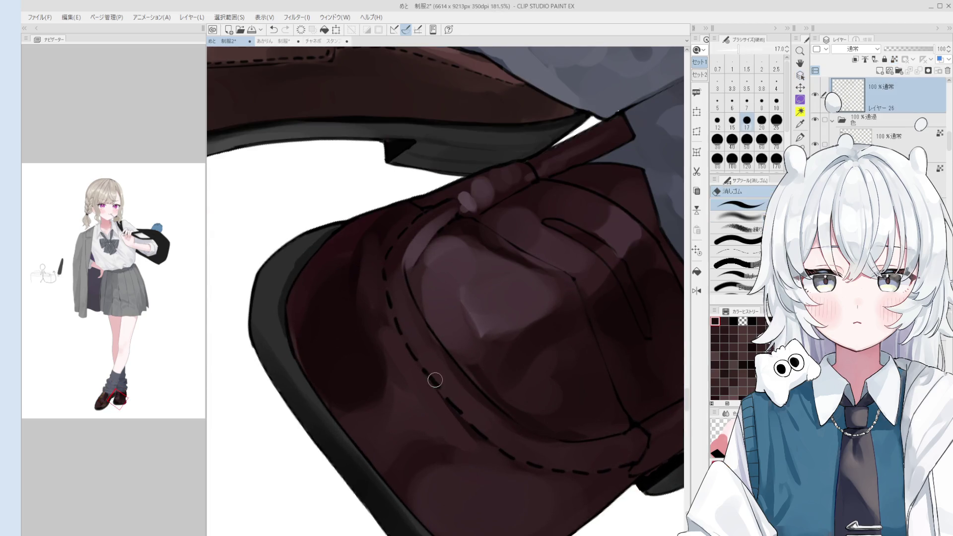
pyautogui.keyDown('alt'); pyautogui.click(436, 381); pyautogui.keyUp('alt')
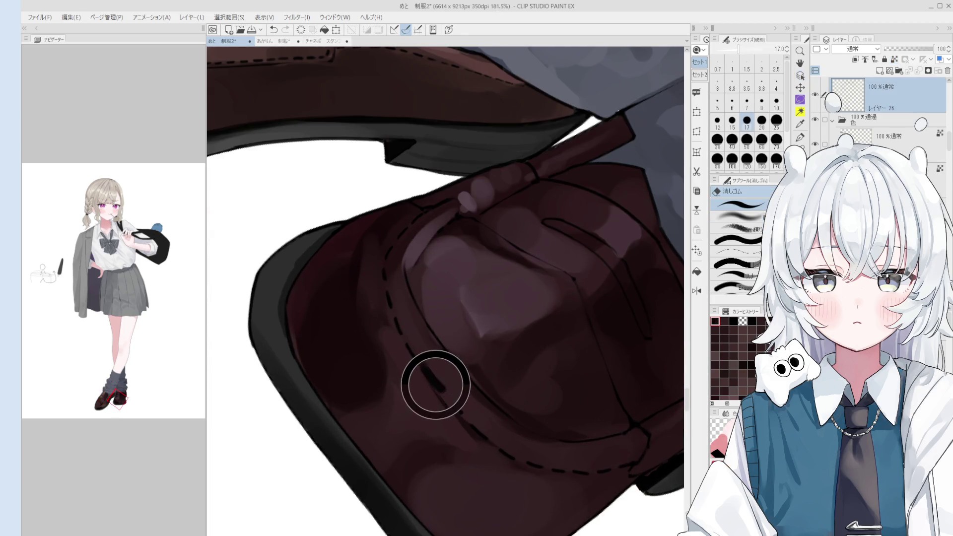
# - Undo the bad stroke with the 線画 pen and rotate the canvas back upright
pyautogui.scroll(1, 434, 377)
pyautogui.press('p')
pyautogui.hotkey('ctrl', 'z')
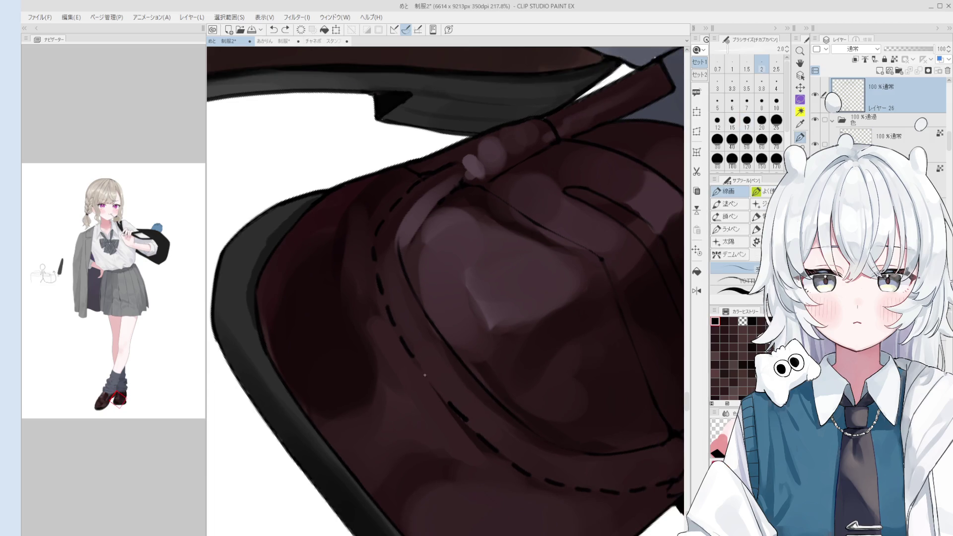
pyautogui.scroll(-1, 424, 374)
pyautogui.scroll(-2, 427, 372)
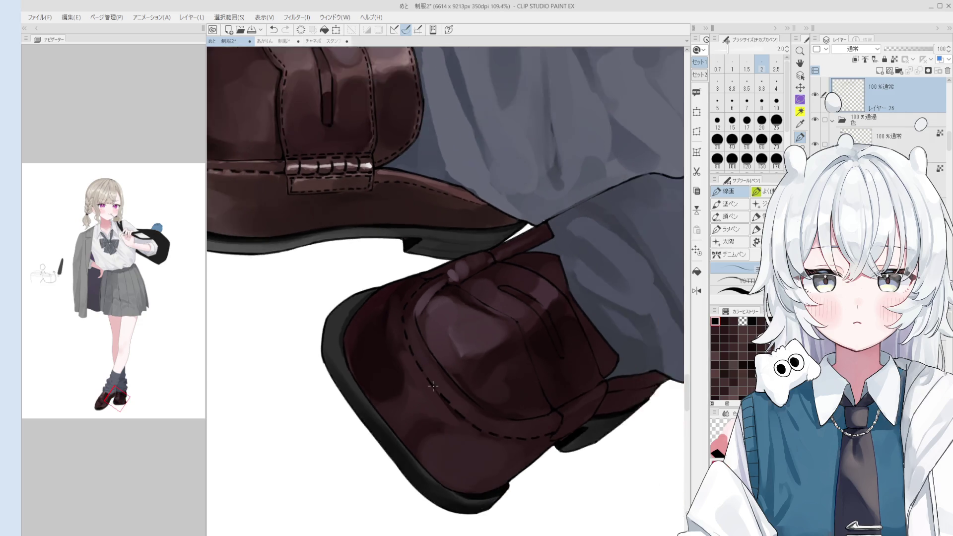
pyautogui.scroll(-1, 429, 371)
pyautogui.moveTo(432, 371); pyautogui.dragTo(552, 333)
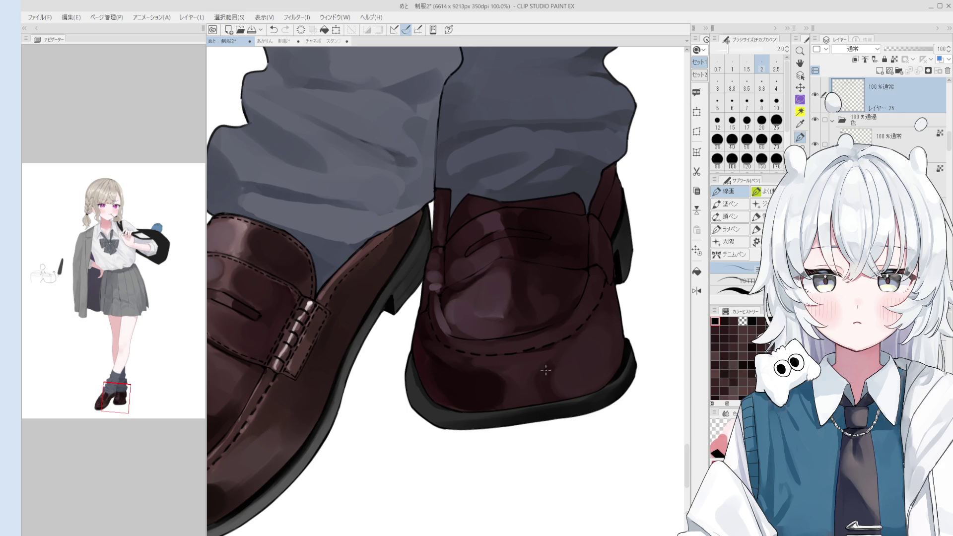
pyautogui.scroll(1, 563, 338)
pyautogui.scroll(1, 538, 340)
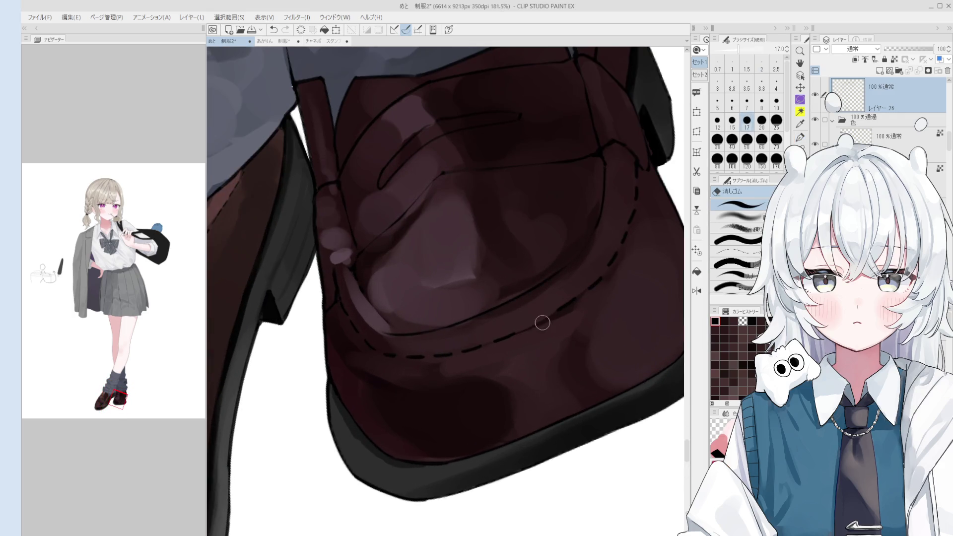
pyautogui.scroll(2, 542, 319)
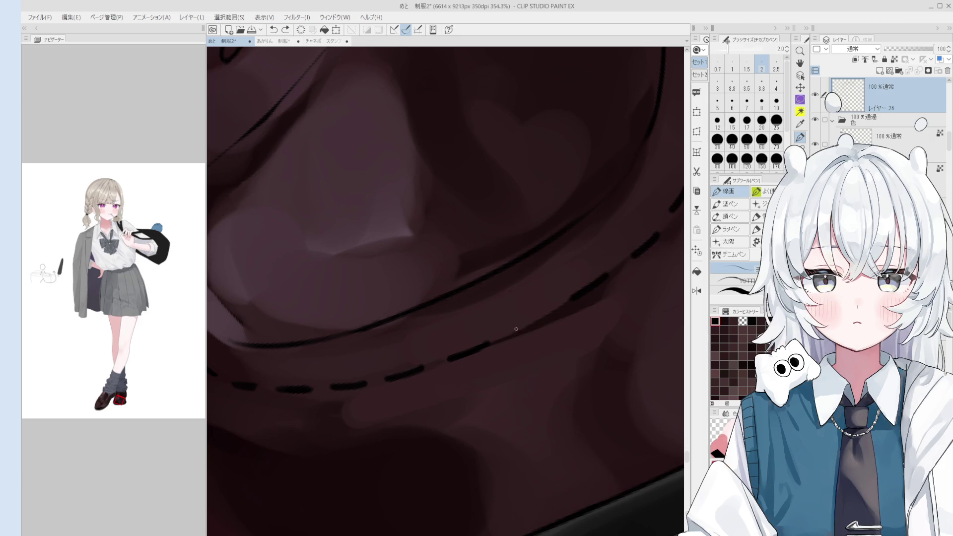
# - Draw the short vertical stitch marks below the seam on the darker loafer's toe, redrawing them once
pyautogui.press('space')
pyautogui.scroll(-3, 543, 337)
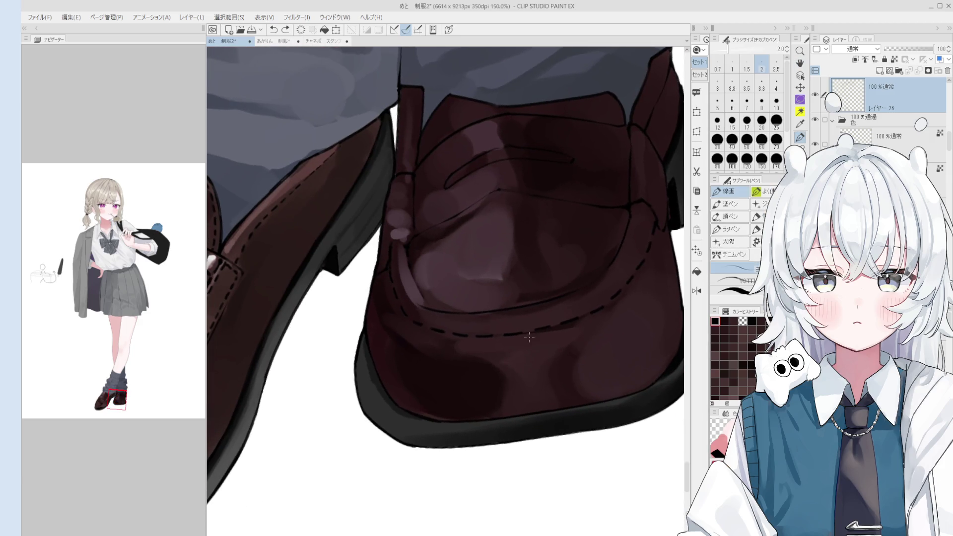
pyautogui.scroll(-3, 531, 356)
pyautogui.scroll(1, 531, 355)
pyautogui.scroll(1, 531, 356)
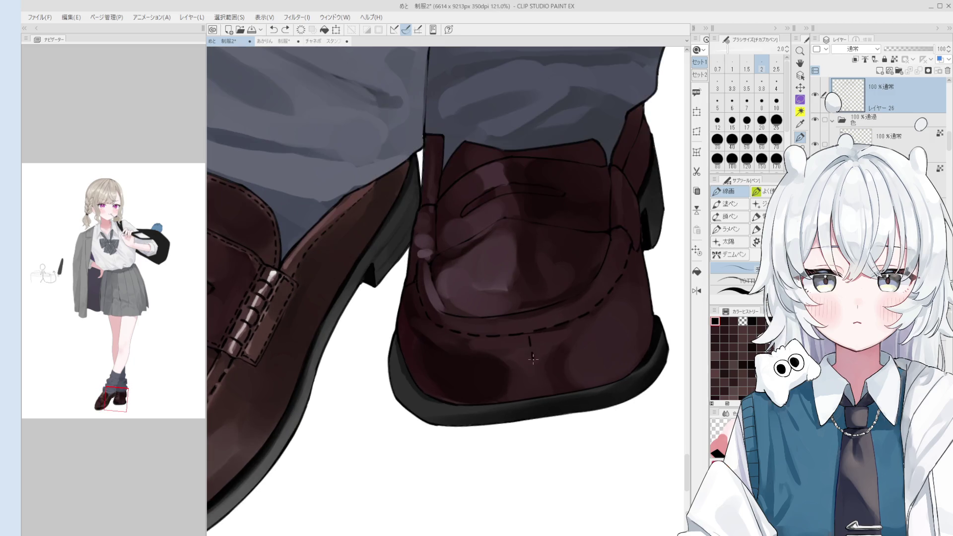
pyautogui.scroll(1, 531, 360)
pyautogui.hotkey('ctrl', 'z')
pyautogui.hotkey('ctrl', 'z')
pyautogui.moveTo(525, 322); pyautogui.dragTo(541, 396)
pyautogui.hotkey('ctrl', 'z')
pyautogui.hotkey('ctrl', 'z')
pyautogui.hotkey('ctrl', 'z')
pyautogui.scroll(-2, 546, 404)
pyautogui.scroll(-2, 556, 415)
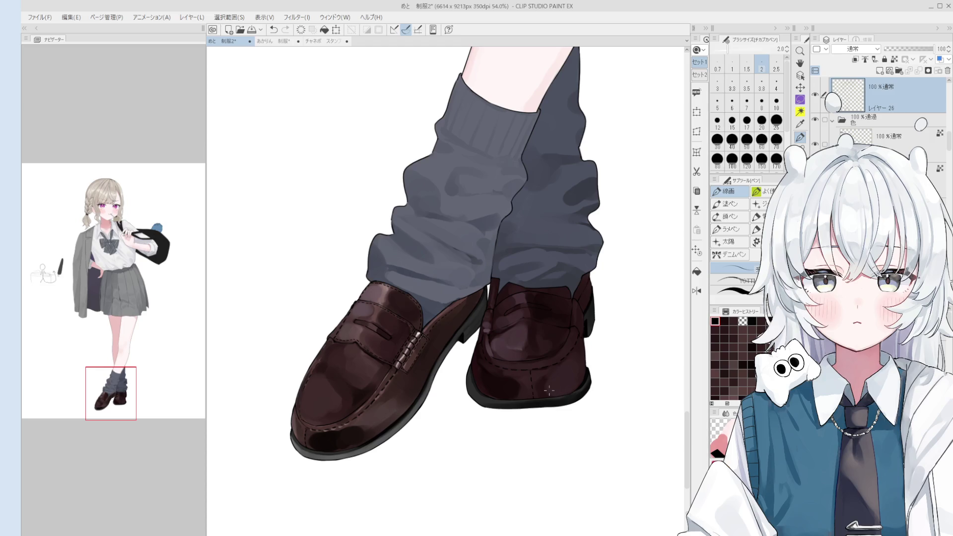
# - Paint a darker patch on the right loafer's toe with the colour-blending round brush
pyautogui.press('b')
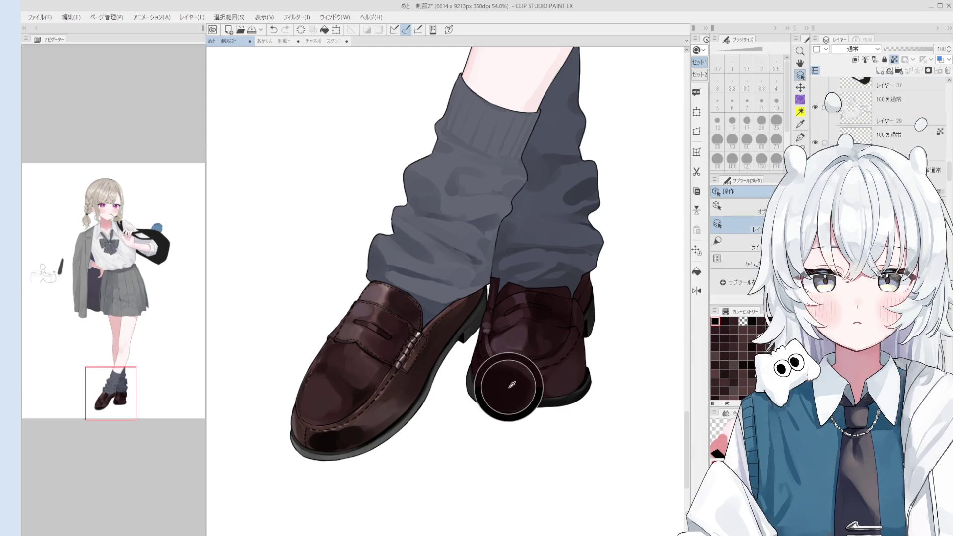
pyautogui.scroll(1, 510, 382)
pyautogui.moveTo(546, 369); pyautogui.dragTo(549, 389)
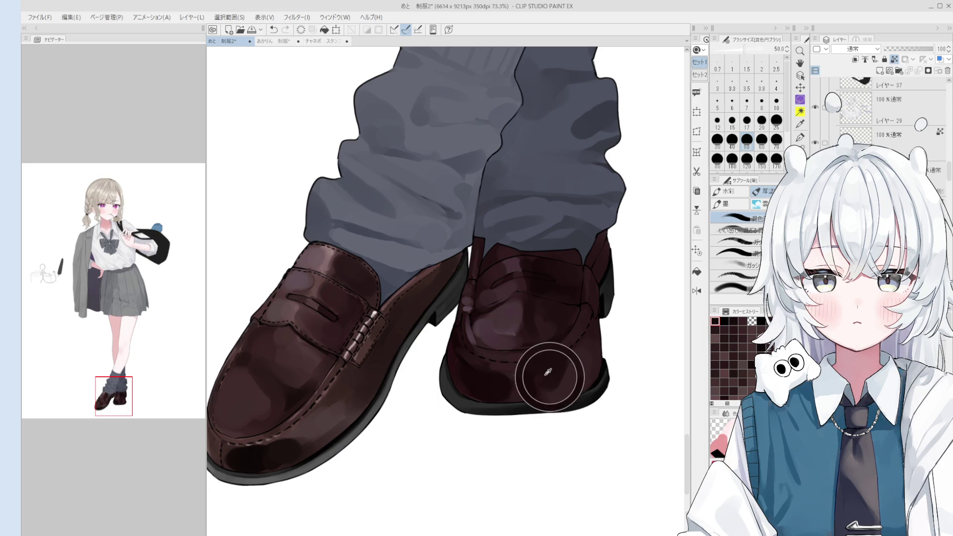
pyautogui.scroll(1, 546, 377)
pyautogui.scroll(-1, 571, 387)
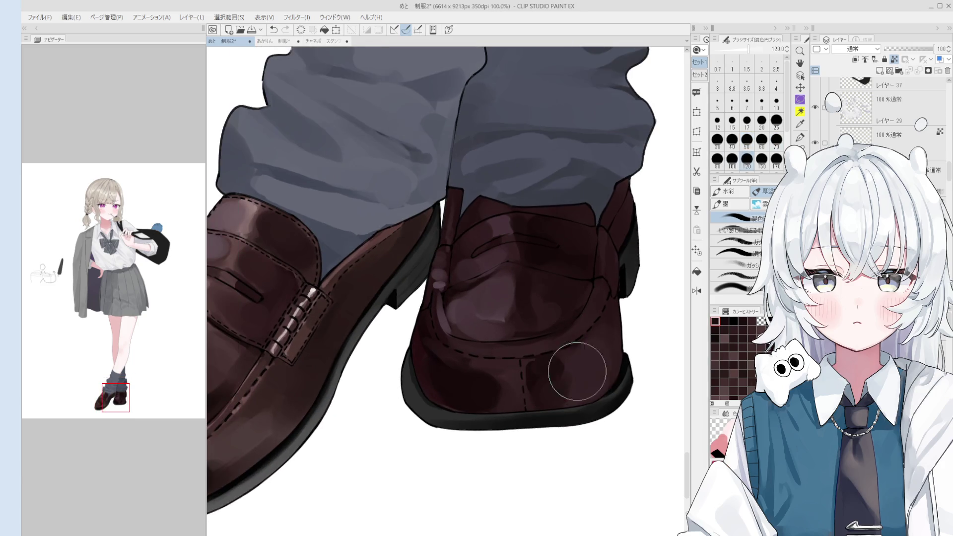
pyautogui.scroll(-1, 583, 370)
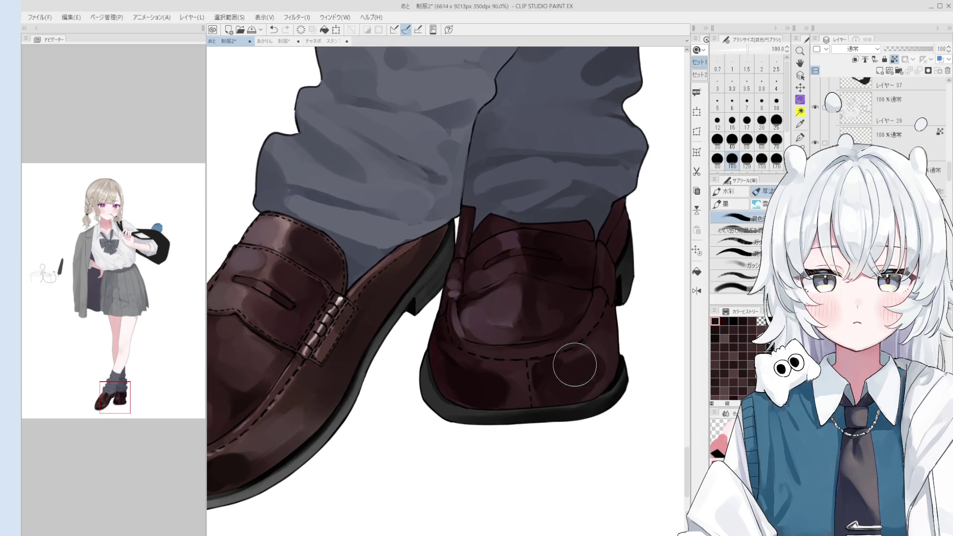
pyautogui.scroll(-1, 586, 343)
pyautogui.scroll(-1, 587, 357)
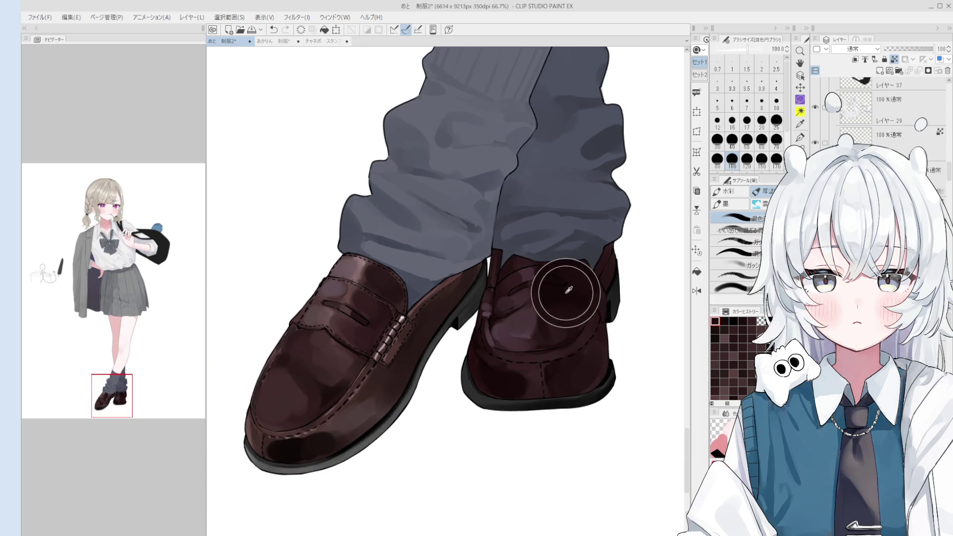
pyautogui.scroll(2, 554, 389)
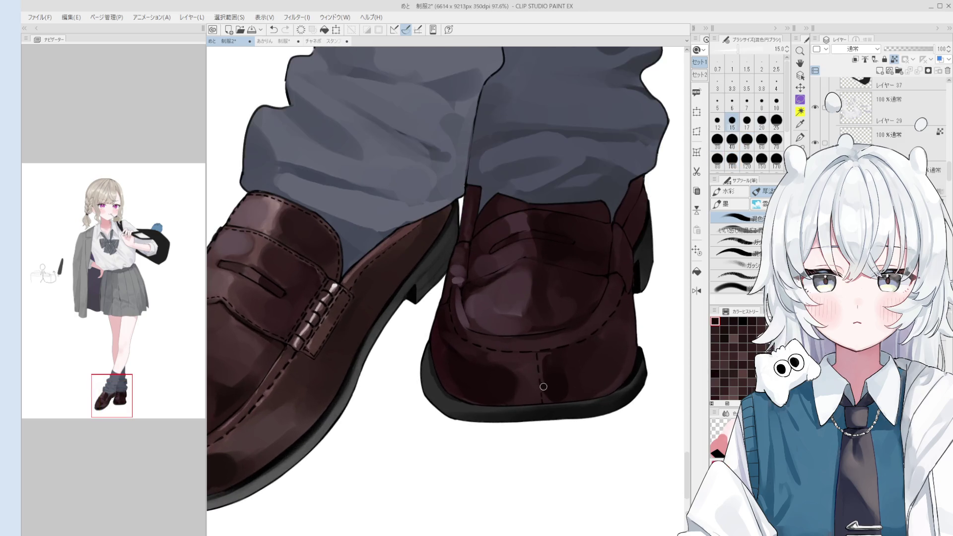
pyautogui.scroll(2, 546, 378)
# - Resize the brush between sizes 7 and 17, rotate the view, and undo a trial stroke
pyautogui.press('[')
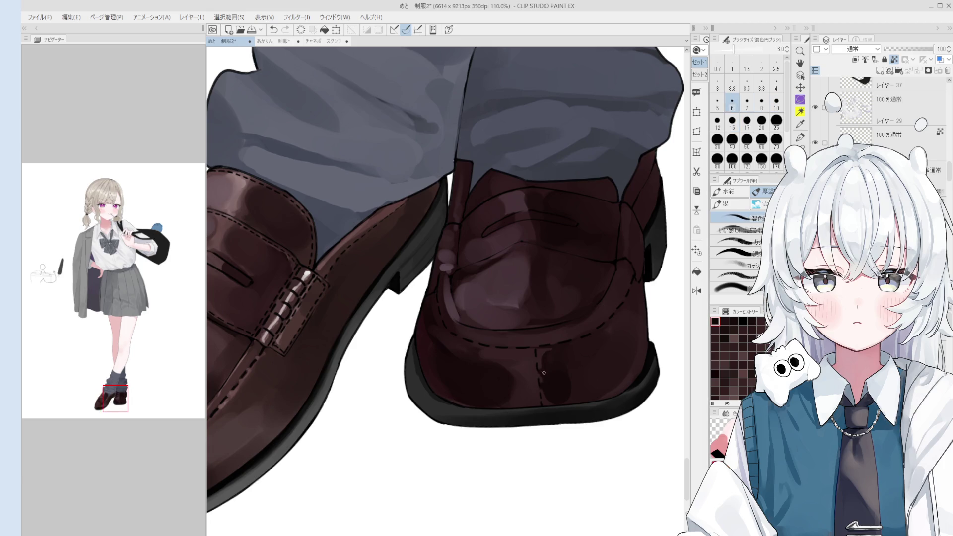
pyautogui.press('[')
pyautogui.press(']')
pyautogui.press(']')
pyautogui.press(']')
pyautogui.press(']')
pyautogui.press(']')
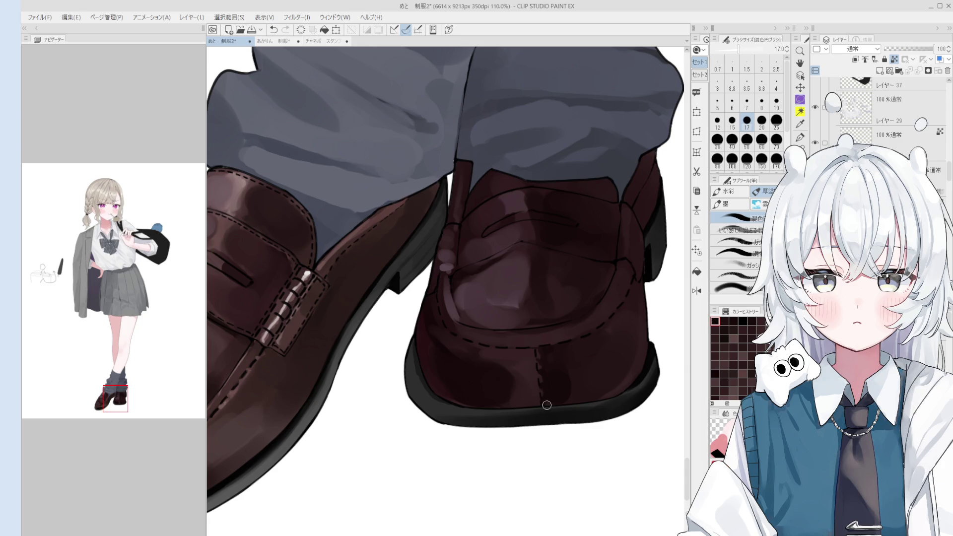
pyautogui.press(']')
pyautogui.press(']')
pyautogui.press(']')
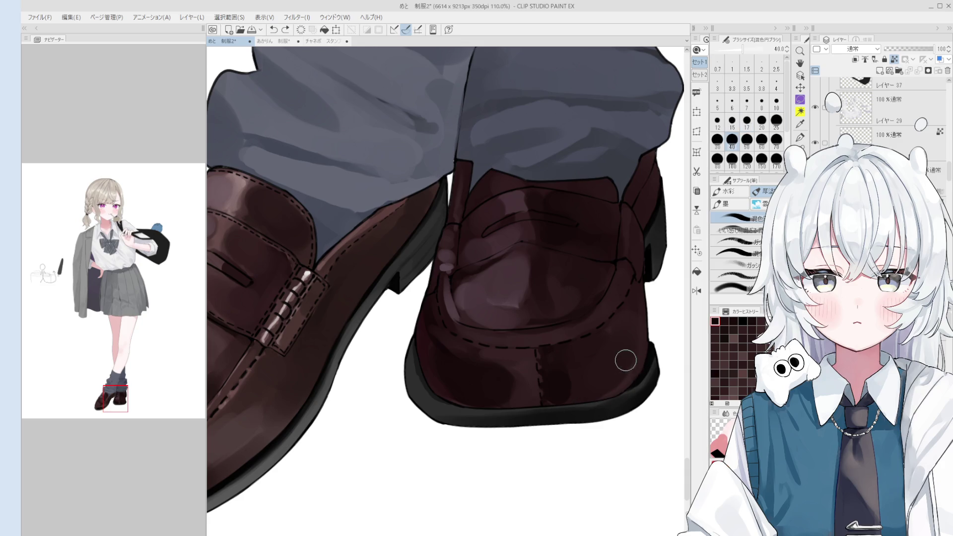
pyautogui.scroll(-2, 615, 373)
pyautogui.press(']')
pyautogui.press(']')
pyautogui.press(']')
pyautogui.press(']')
pyautogui.press(']')
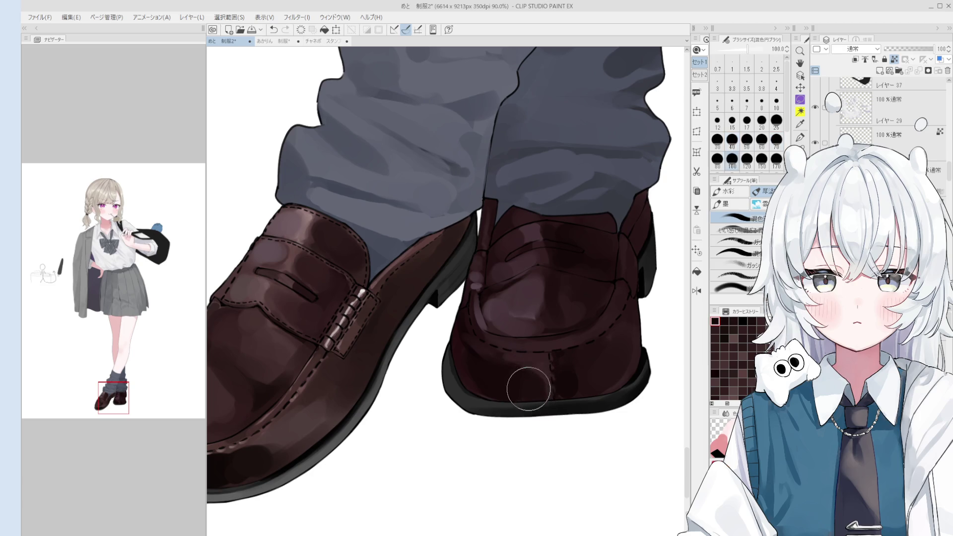
pyautogui.press('[')
pyautogui.press('[')
pyautogui.press('[')
pyautogui.press('[')
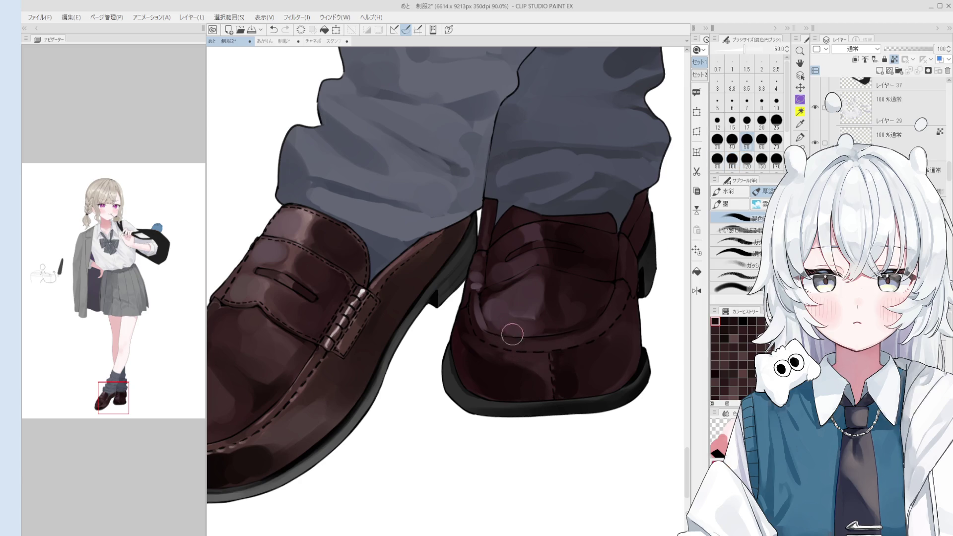
pyautogui.press('^')
pyautogui.press('[')
pyautogui.press('[')
pyautogui.press('[')
pyautogui.moveTo(464, 348); pyautogui.dragTo(509, 389)
pyautogui.hotkey('ctrl', 'z')
pyautogui.hotkey('ctrl', 'z')
pyautogui.press(']')
# - Sample the shoe colour from the heel and paint pinkish highlights on the right loafer's left edge
pyautogui.press('-')
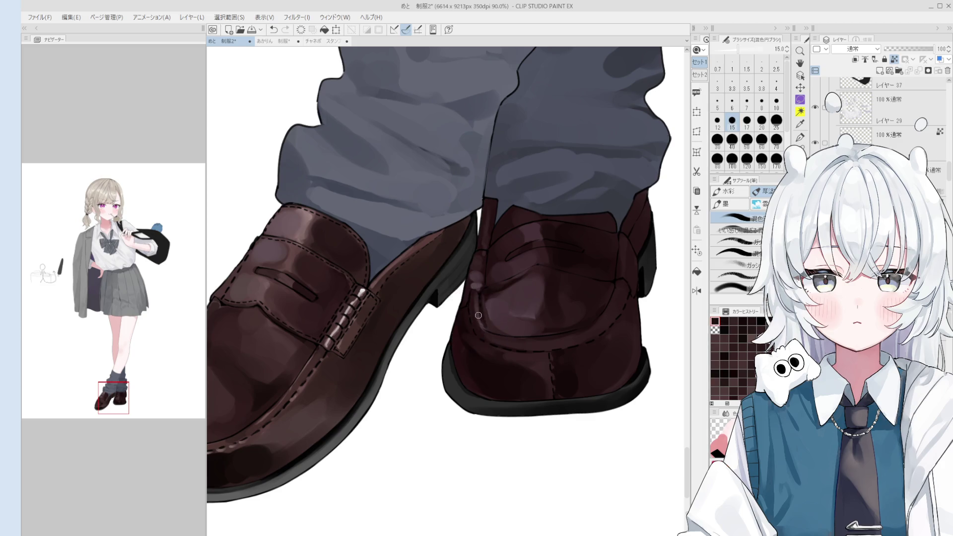
pyautogui.keyDown('alt'); pyautogui.click(478, 297); pyautogui.keyUp('alt')
pyautogui.moveTo(479, 273); pyautogui.dragTo(474, 292)
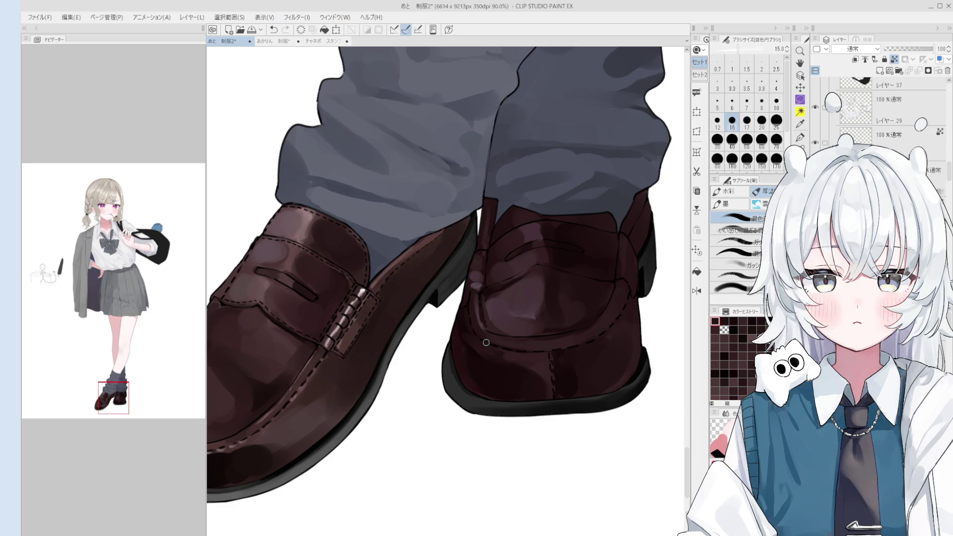
# - Zoom in and return to the watercolour brush, sizing it for blending and small highlights
pyautogui.scroll(-1, 486, 343)
pyautogui.press('o')
pyautogui.scroll(2, 486, 327)
pyautogui.scroll(3, 486, 328)
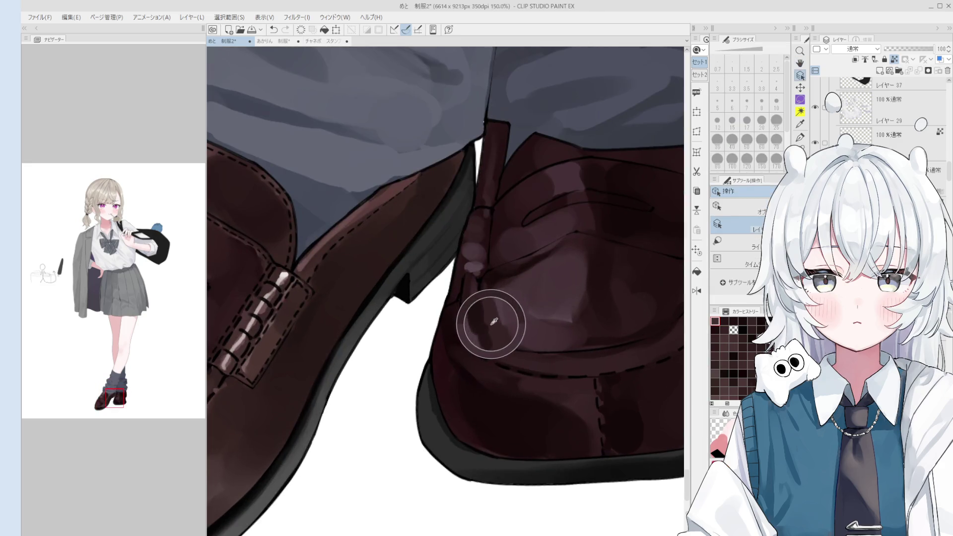
pyautogui.scroll(3, 486, 328)
pyautogui.press('b')
pyautogui.press(']')
pyautogui.press(']')
pyautogui.press(']')
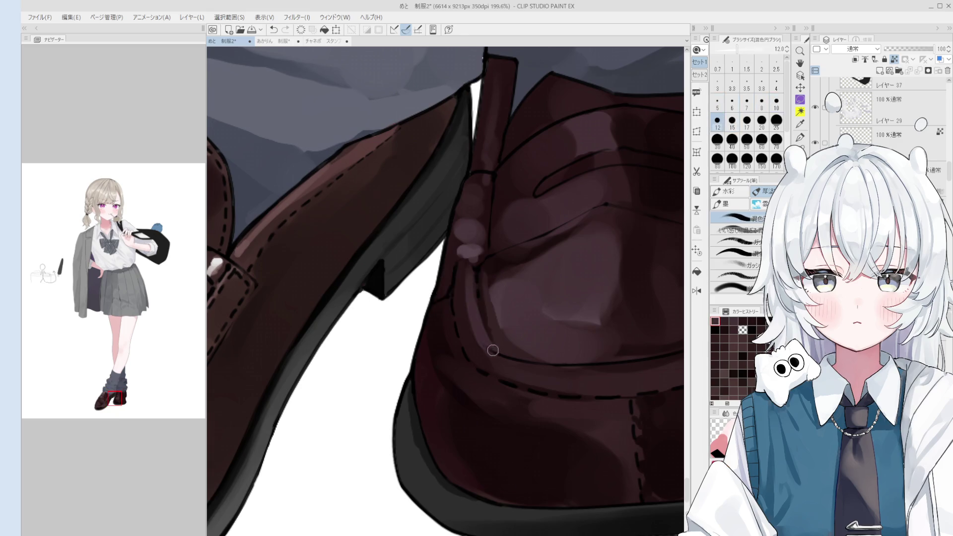
pyautogui.scroll(-1, 476, 307)
pyautogui.press(']')
pyautogui.press(']')
pyautogui.press(']')
pyautogui.press(']')
pyautogui.scroll(1, 487, 323)
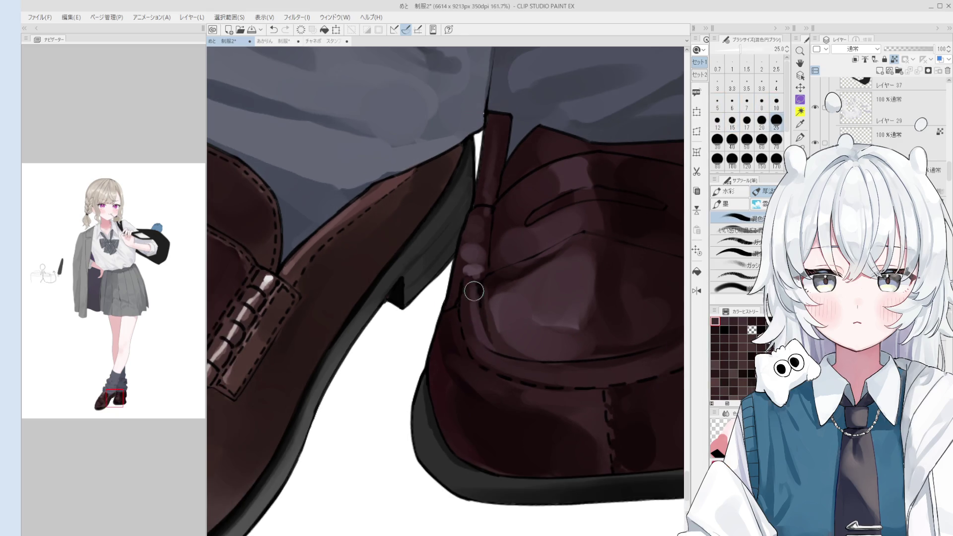
pyautogui.press('[')
pyautogui.press('[')
pyautogui.press('[')
pyautogui.scroll(1, 485, 296)
pyautogui.scroll(-3, 485, 296)
pyautogui.press(']')
pyautogui.press(']')
pyautogui.press(']')
pyautogui.scroll(-2, 499, 313)
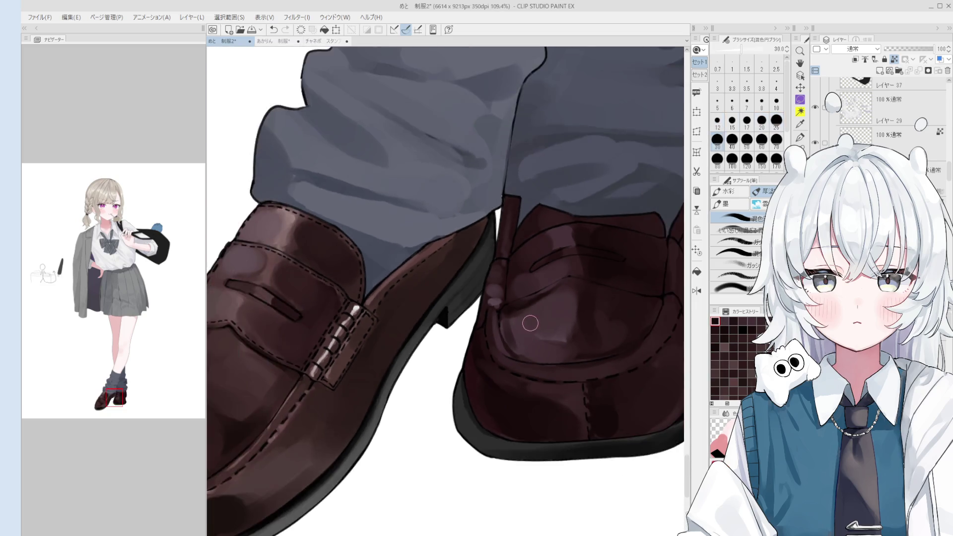
pyautogui.scroll(-2, 472, 314)
# - Pan to show the whole feet and set a medium brush size for painting the shoe
pyautogui.moveTo(472, 315)
pyautogui.mouseDown()
pyautogui.moveTo(434, 404)
pyautogui.moveTo(525, 415)
pyautogui.mouseUp()
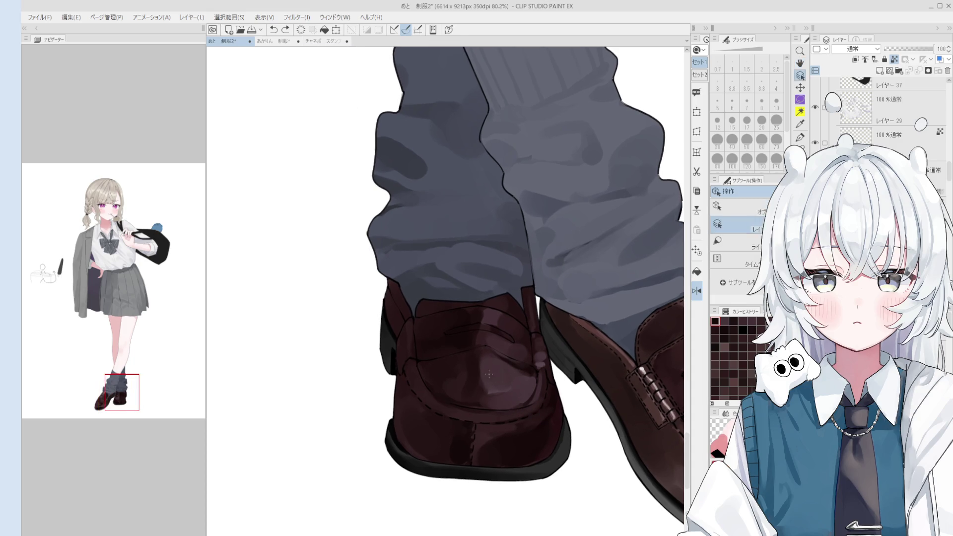
pyautogui.scroll(-1, 496, 387)
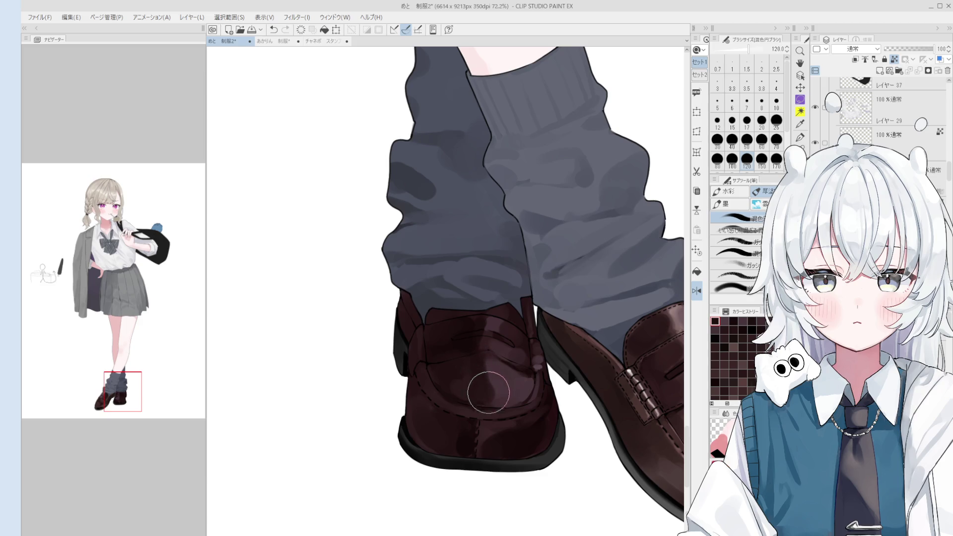
pyautogui.press('[')
pyautogui.press('[')
pyautogui.press('[')
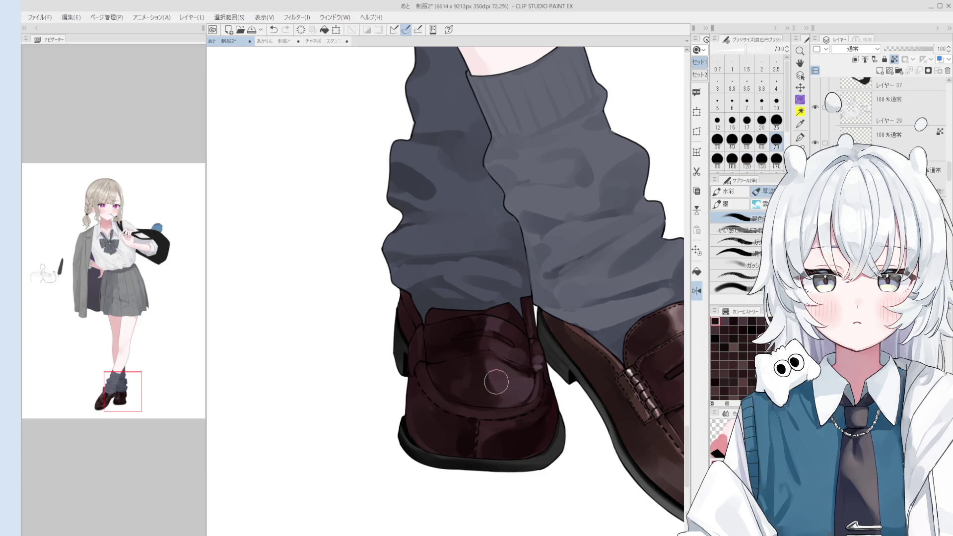
pyautogui.scroll(-3, 492, 416)
pyautogui.scroll(2, 490, 431)
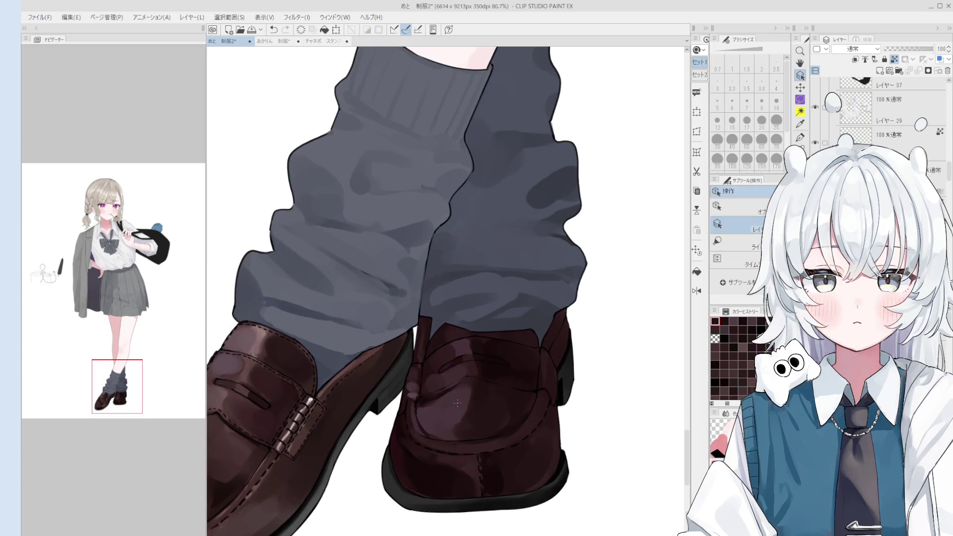
pyautogui.press('b')
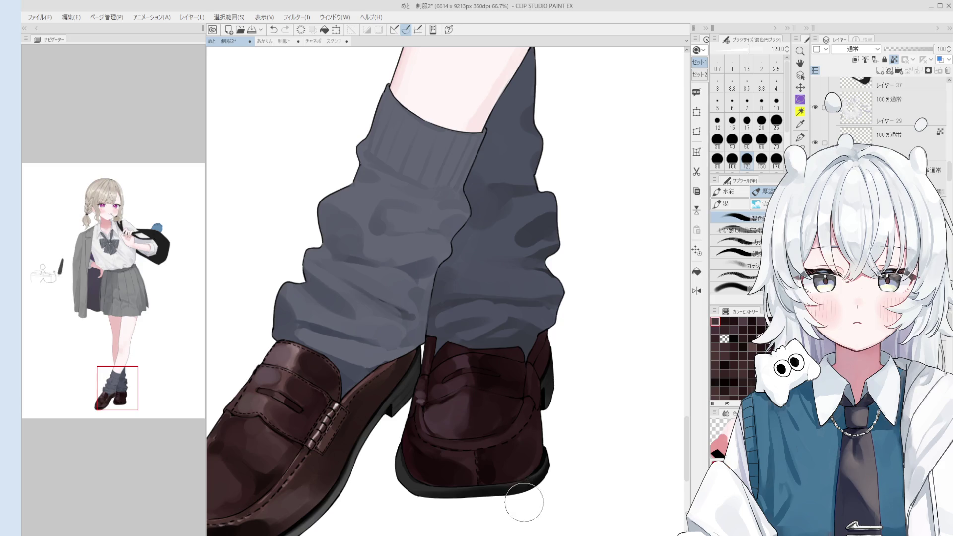
pyautogui.scroll(2, 442, 414)
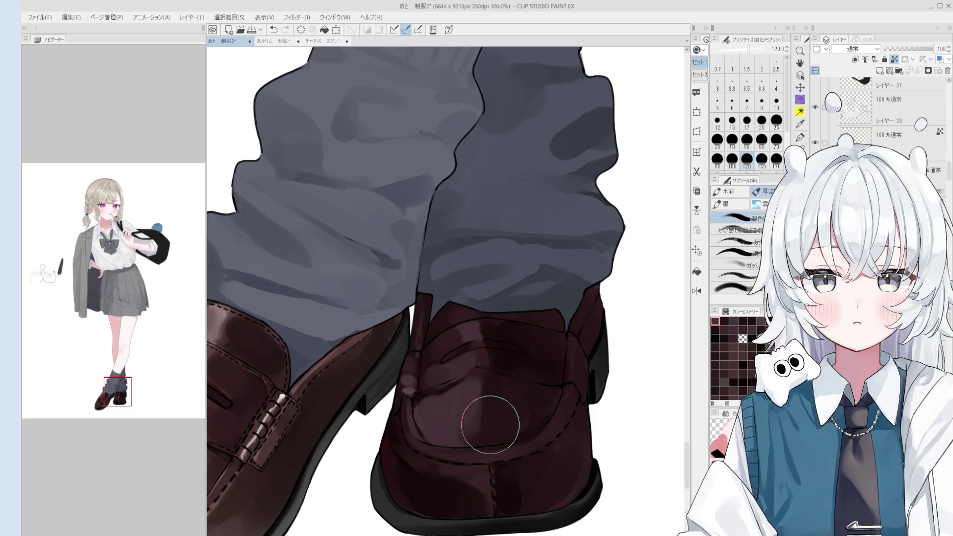
# - Blend dark shading onto the right loafer's toe, trying small to very large brush sizes
pyautogui.moveTo(485, 387)
pyautogui.mouseDown()
pyautogui.moveTo(456, 386)
pyautogui.moveTo(471, 375)
pyautogui.mouseUp()
pyautogui.click(747, 120)
pyautogui.press(']')
pyautogui.press(']')
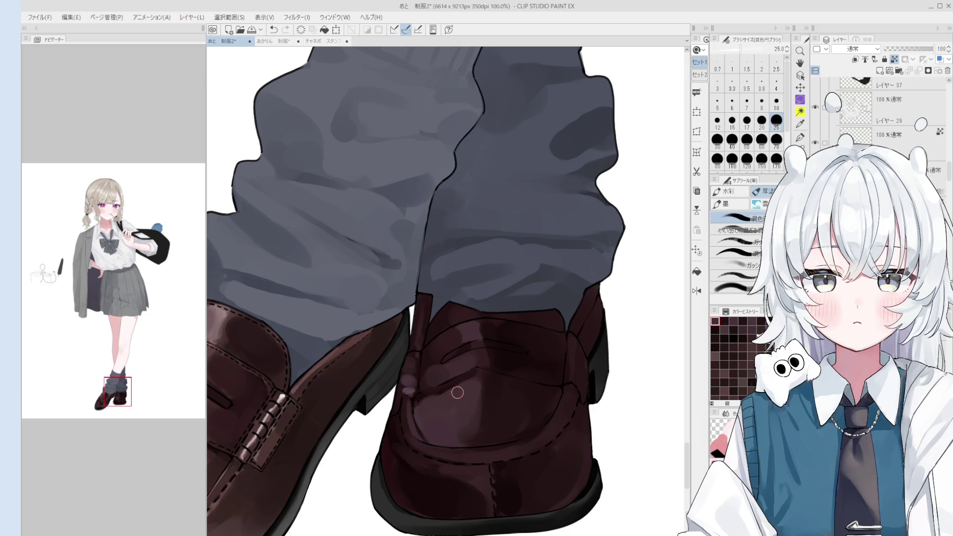
pyautogui.scroll(-3, 444, 397)
pyautogui.press(']')
pyautogui.press(']')
pyautogui.press(']')
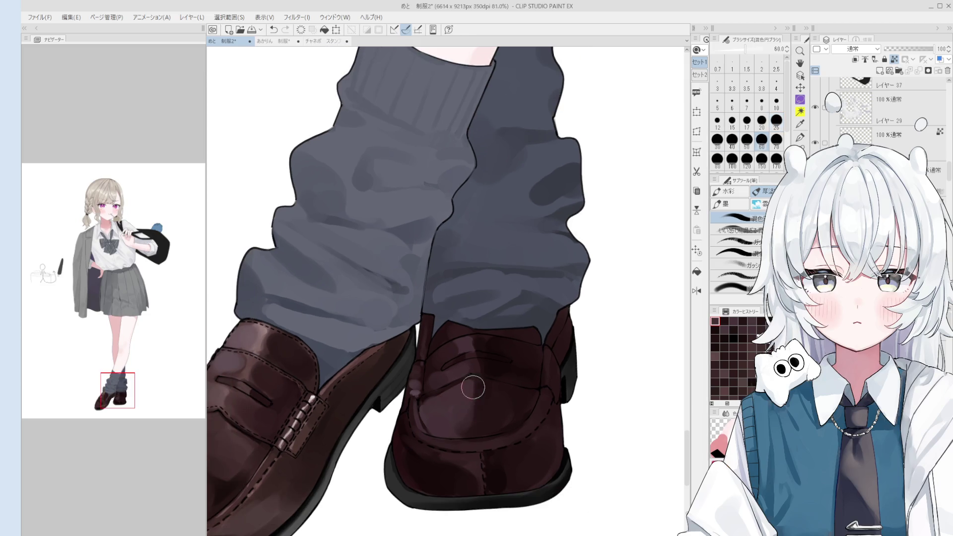
pyautogui.scroll(-1, 495, 423)
pyautogui.scroll(-1, 495, 423)
pyautogui.scroll(1, 499, 456)
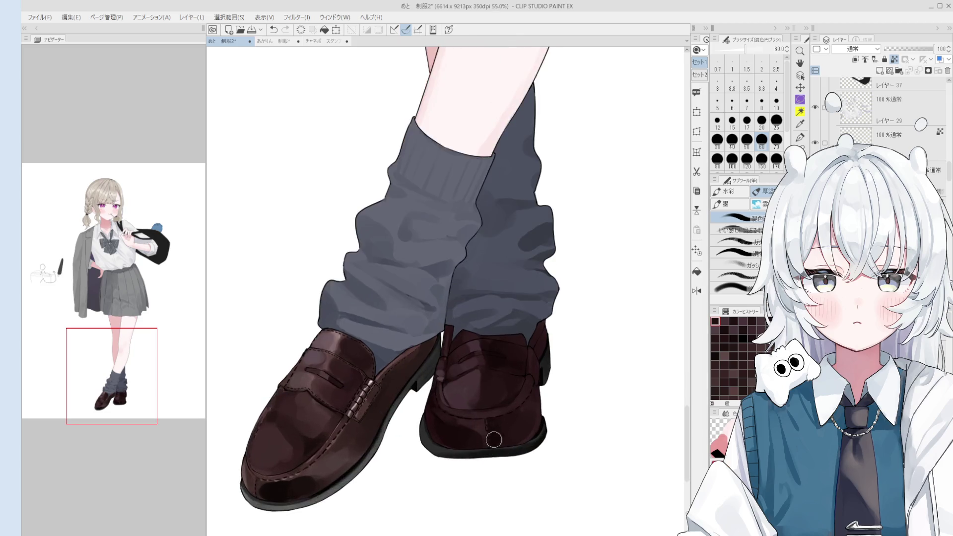
pyautogui.scroll(1, 478, 434)
pyautogui.press(']')
pyautogui.press(']')
pyautogui.press(']')
pyautogui.press(']')
pyautogui.press(']')
pyautogui.press(']')
pyautogui.press('[')
pyautogui.press('[')
pyautogui.press('[')
pyautogui.press('[')
pyautogui.press('[')
pyautogui.press('[')
pyautogui.press('[')
pyautogui.press('[')
pyautogui.press('[')
pyautogui.press('[')
pyautogui.click(431, 398)
pyautogui.press(']')
pyautogui.press(']')
pyautogui.press(']')
pyautogui.press(']')
pyautogui.press(']')
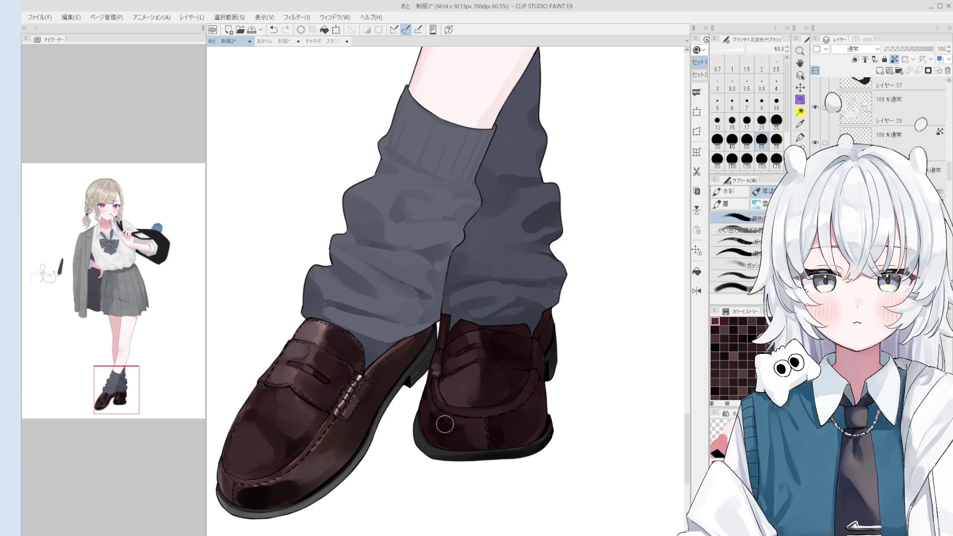
# - Mirror, zoom out and rotate the view to check both shoes, then reset the rotation upright
pyautogui.press(']')
pyautogui.press(']')
pyautogui.press('h')
pyautogui.hotkey('ctrl', '-')
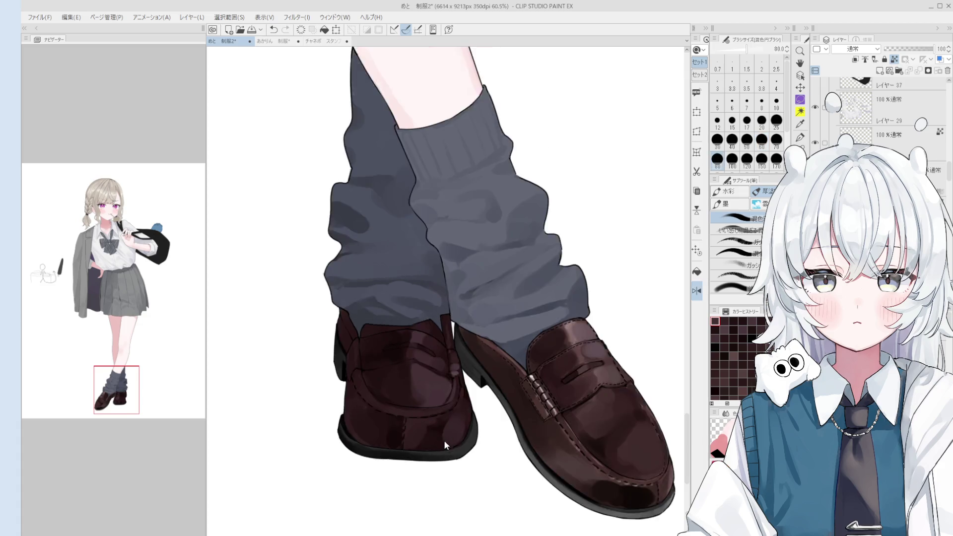
pyautogui.press(']')
pyautogui.press(']')
pyautogui.scroll(-1, 469, 438)
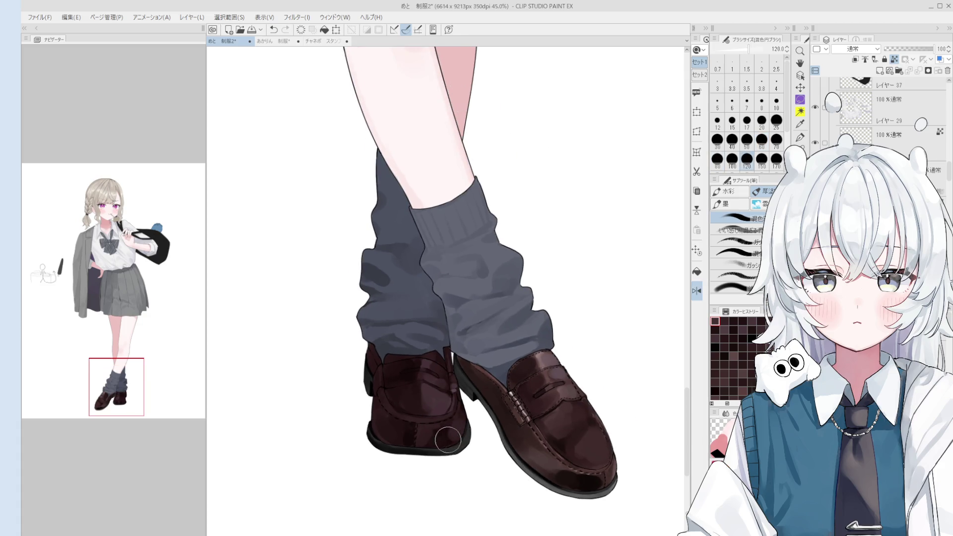
pyautogui.scroll(-2, 468, 434)
pyautogui.scroll(1, 468, 434)
pyautogui.press('-')
pyautogui.scroll(2, 464, 445)
pyautogui.moveTo(464, 445); pyautogui.dragTo(495, 447)
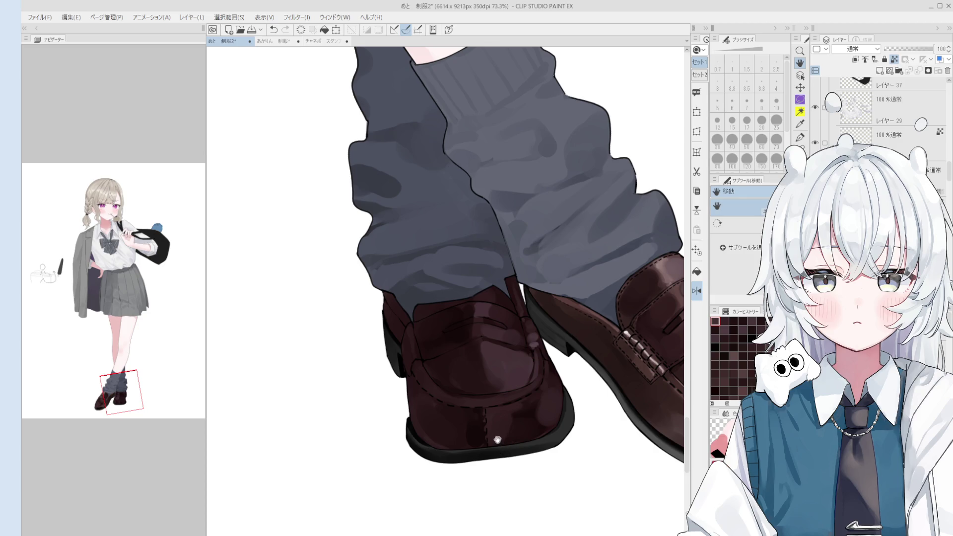
pyautogui.scroll(2, 436, 397)
pyautogui.press('o')
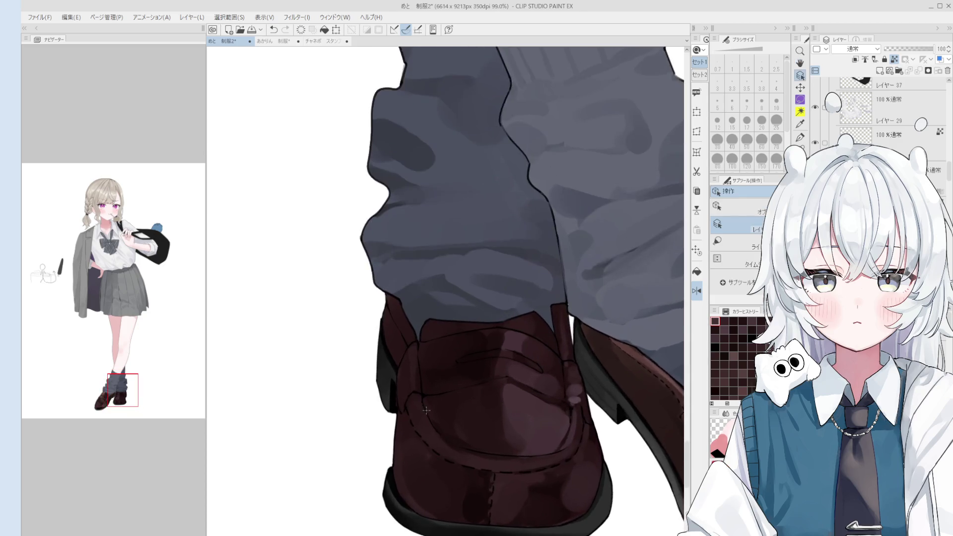
pyautogui.scroll(2, 426, 410)
# - Erase gaps in the loafer's stitch line on the line layer to make it dashed
pyautogui.press('e')
pyautogui.keyDown('ctrl'); pyautogui.keyDown('shift'); pyautogui.click(420, 397); pyautogui.keyUp('shift'); pyautogui.keyUp('ctrl')
pyautogui.click(422, 398)
pyautogui.click(429, 413)
pyautogui.click(435, 425)
pyautogui.click(441, 436)
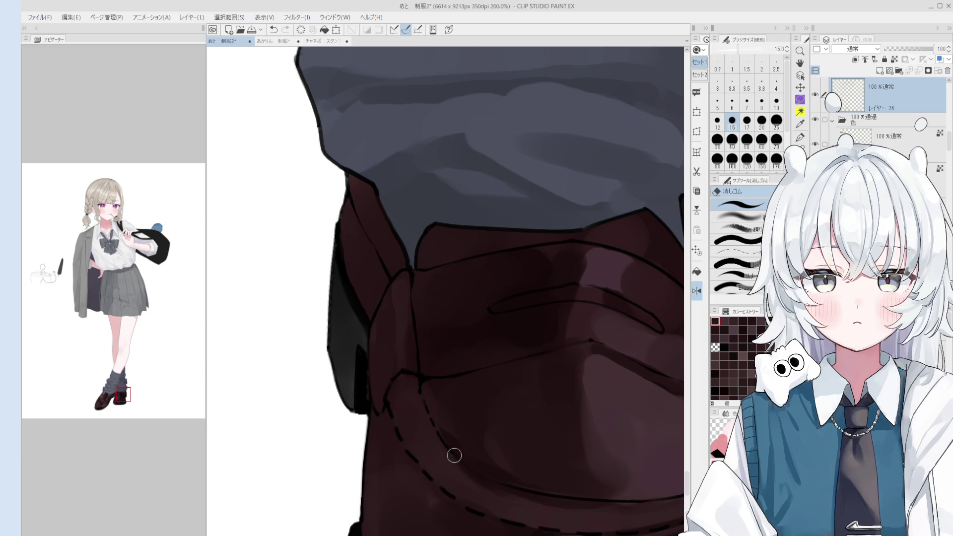
# - Reposition the view around the sock and shoe and undo two ink line strokes
pyautogui.scroll(-2, 444, 448)
pyautogui.moveTo(445, 448); pyautogui.dragTo(549, 440)
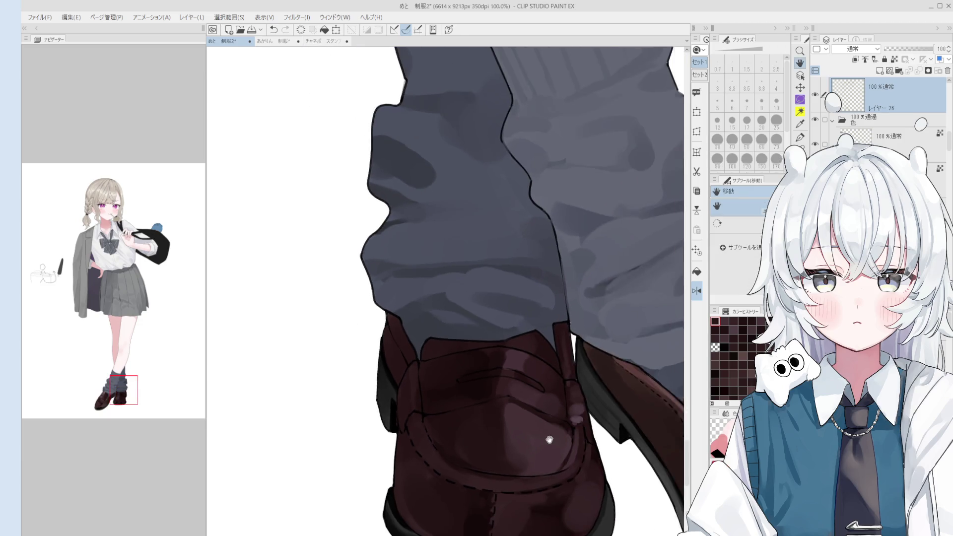
pyautogui.scroll(1, 550, 440)
pyautogui.scroll(1, 549, 440)
pyautogui.press('p')
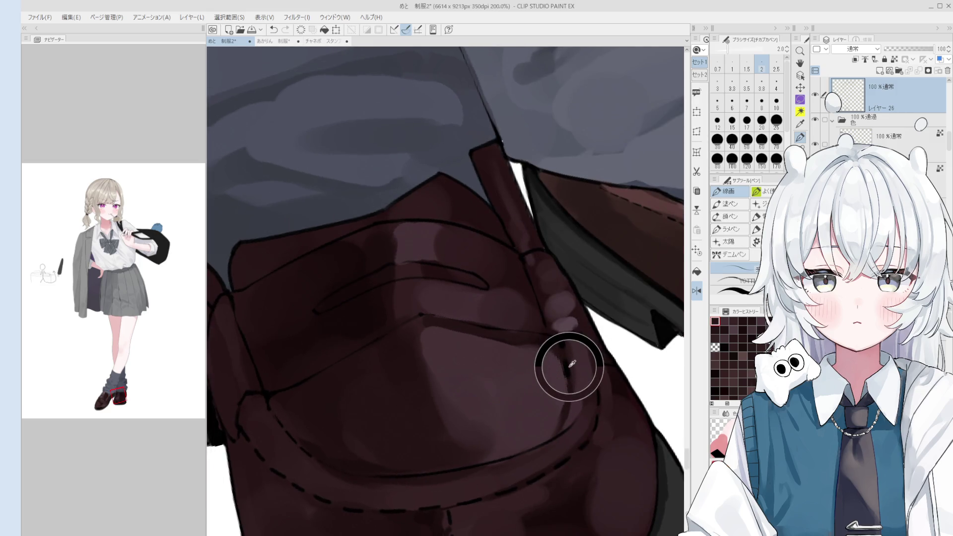
pyautogui.press('h')
pyautogui.moveTo(560, 389); pyautogui.dragTo(564, 393)
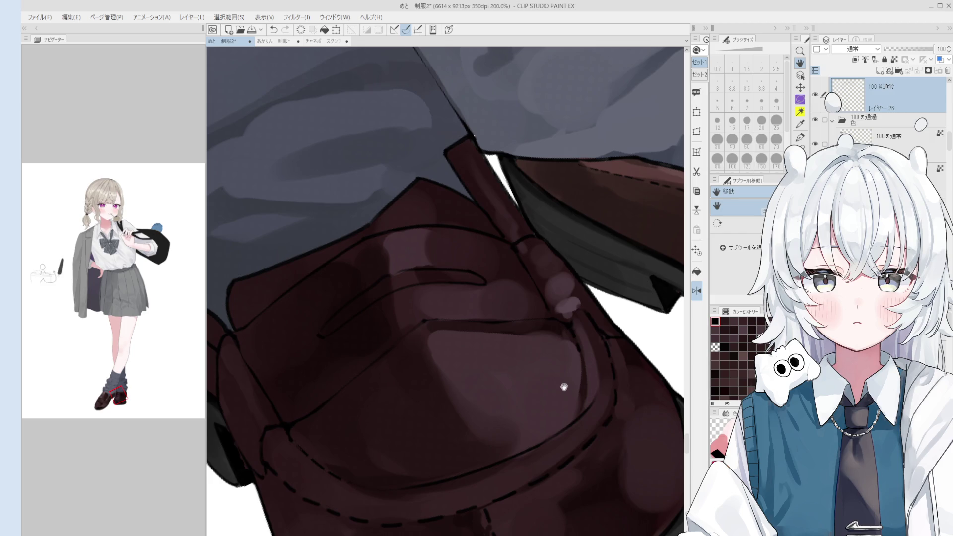
pyautogui.scroll(1, 563, 387)
pyautogui.press('p')
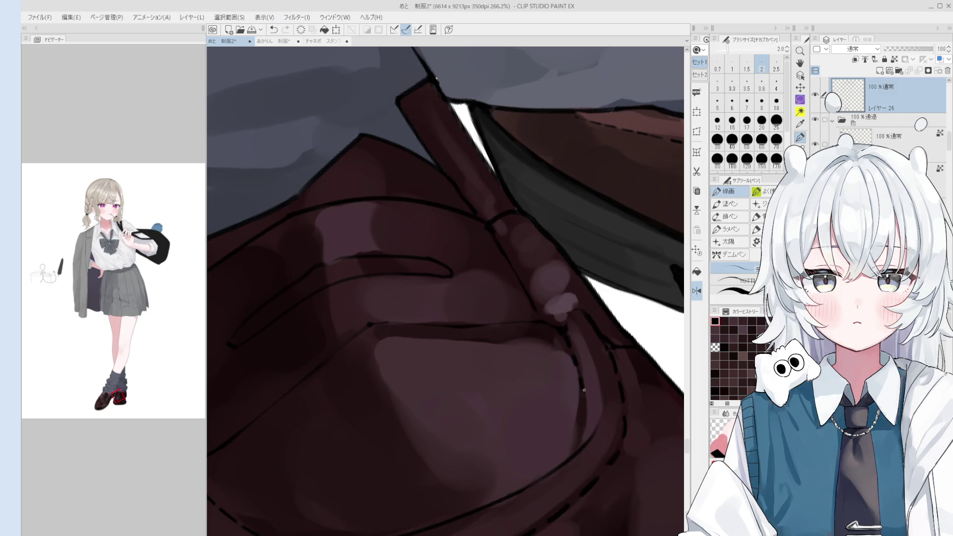
pyautogui.hotkey('ctrl', 'z')
pyautogui.scroll(1, 584, 437)
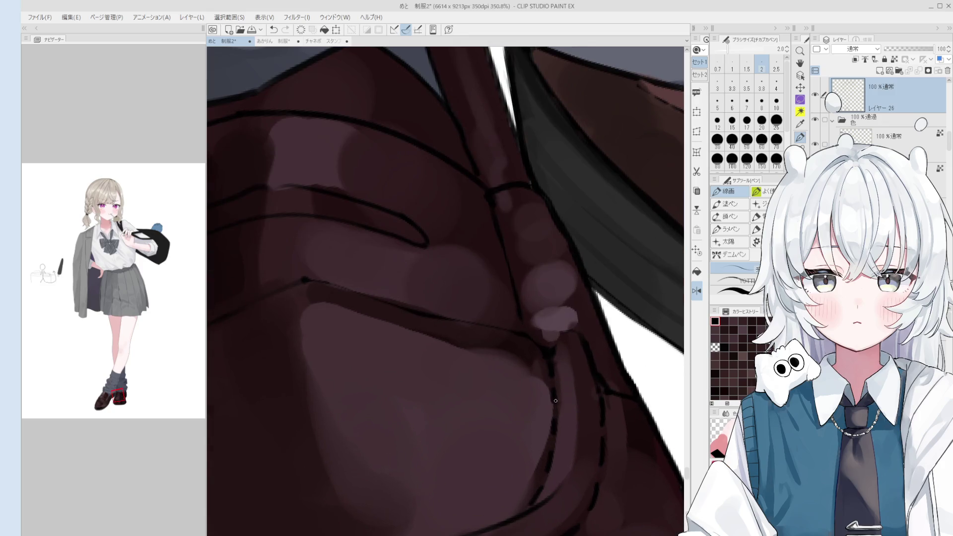
pyautogui.hotkey('ctrl', 'z')
pyautogui.scroll(-1, 556, 401)
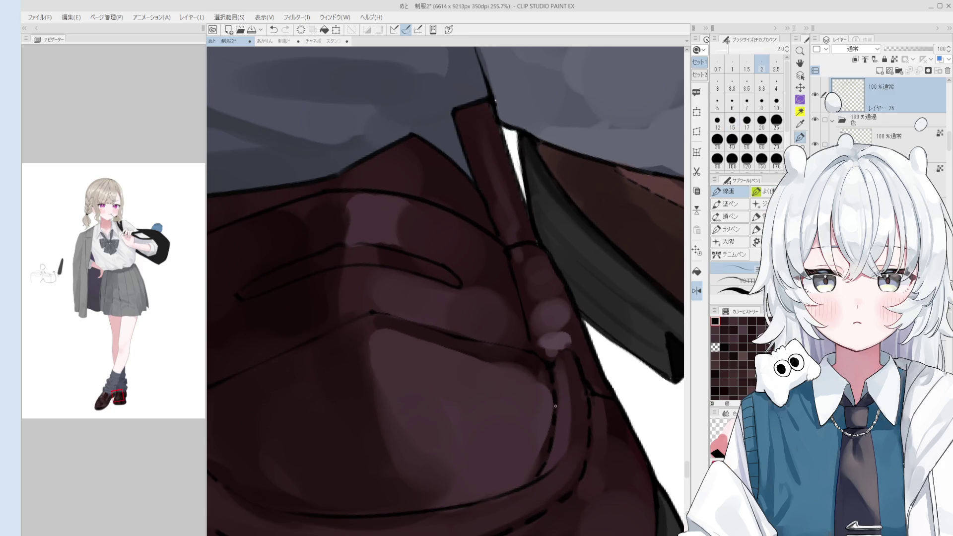
# - Switch between eraser and pen, then undo a stray short line drawn near the strap
pyautogui.press('e')
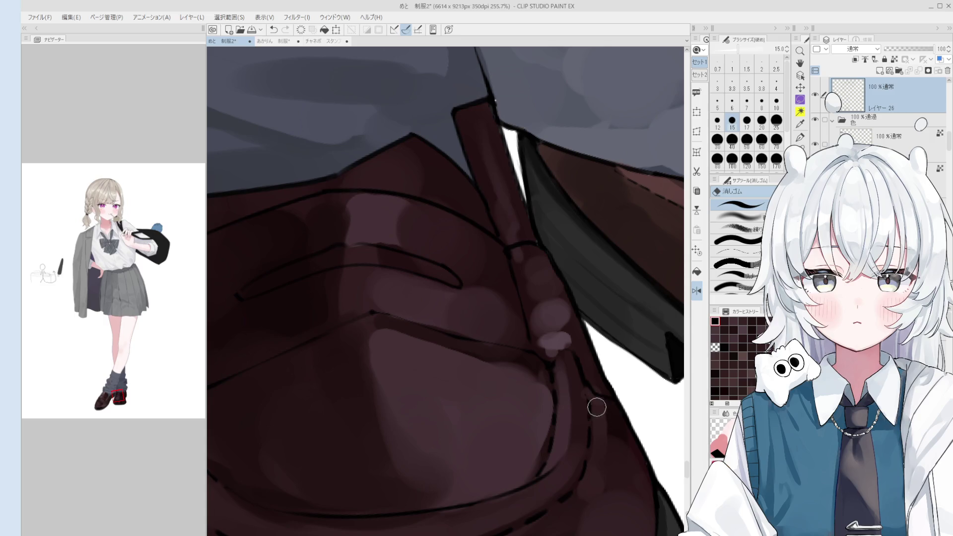
pyautogui.scroll(1, 590, 390)
pyautogui.press('e')
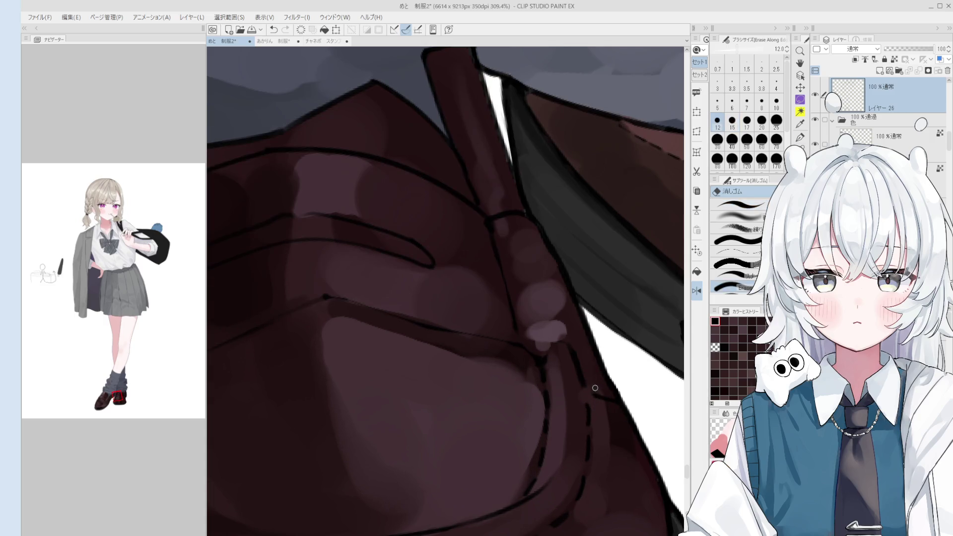
pyautogui.press('p')
pyautogui.scroll(-2, 590, 396)
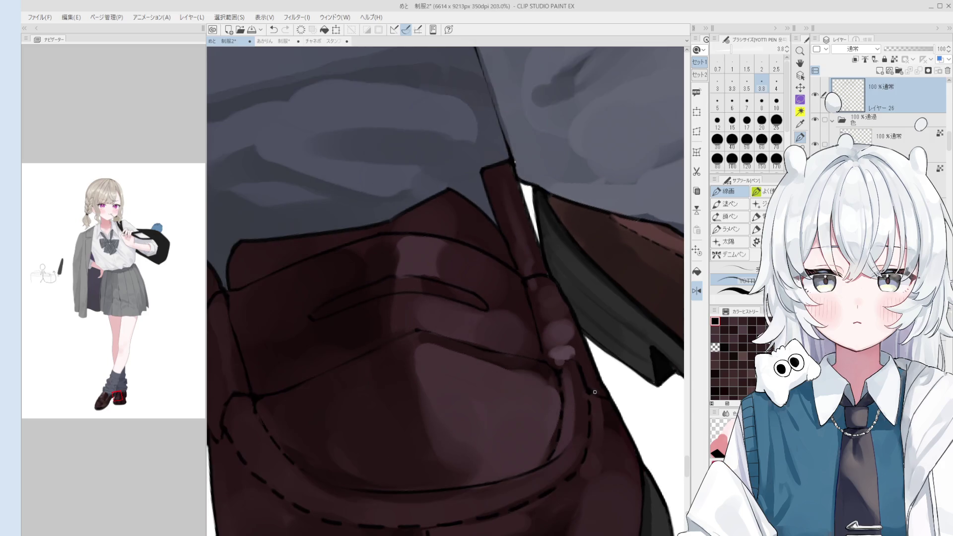
pyautogui.moveTo(574, 358)
pyautogui.mouseDown()
pyautogui.moveTo(558, 367)
pyautogui.moveTo(591, 396)
pyautogui.moveTo(555, 371)
pyautogui.mouseUp()
pyautogui.hotkey('ctrl', 'z')
pyautogui.hotkey('ctrl', 'z')
pyautogui.hotkey('ctrl', 'z')
pyautogui.scroll(-4, 559, 371)
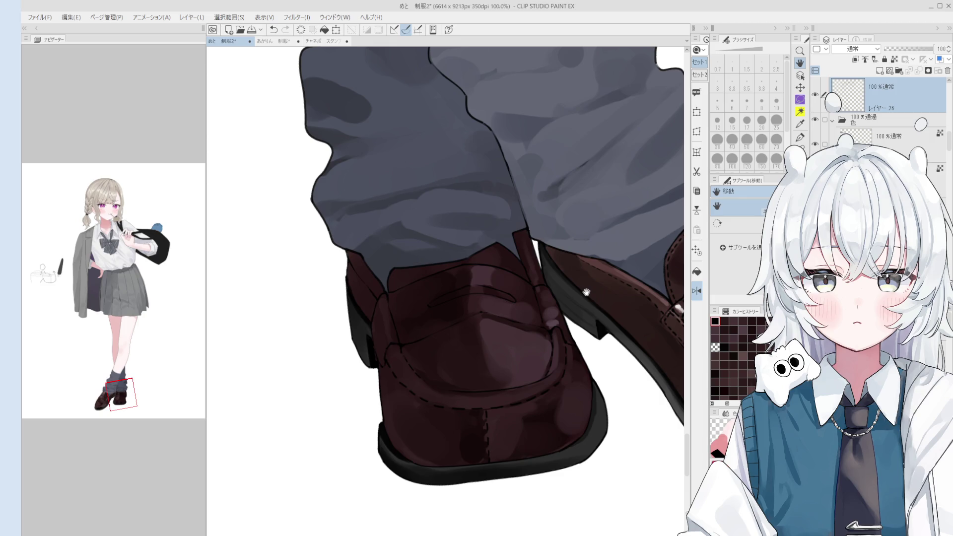
pyautogui.keyDown('ctrl'); pyautogui.keyDown('shift'); pyautogui.click(481, 317); pyautogui.keyUp('shift'); pyautogui.keyUp('ctrl')
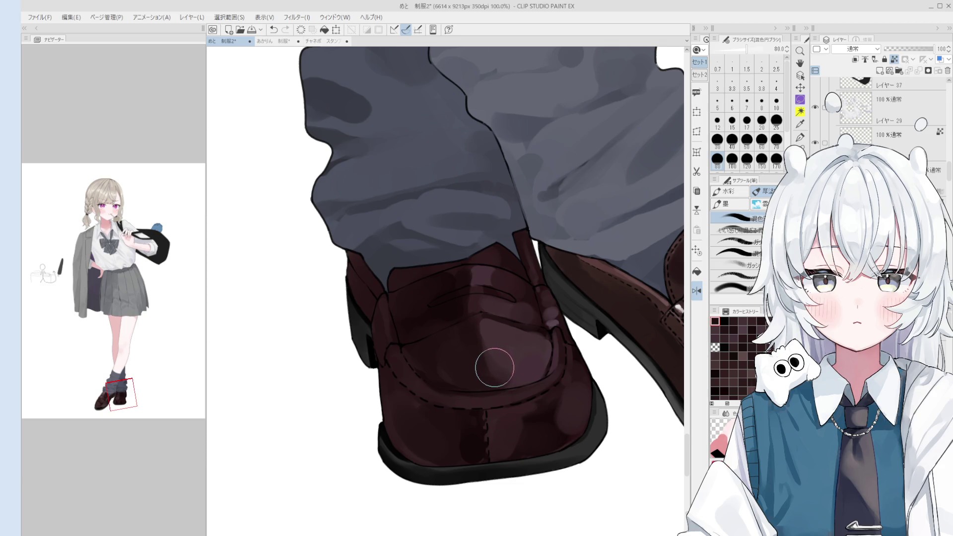
# - Sample colours from the shoe and select its layer, then return to the painting brush
pyautogui.scroll(-1, 520, 363)
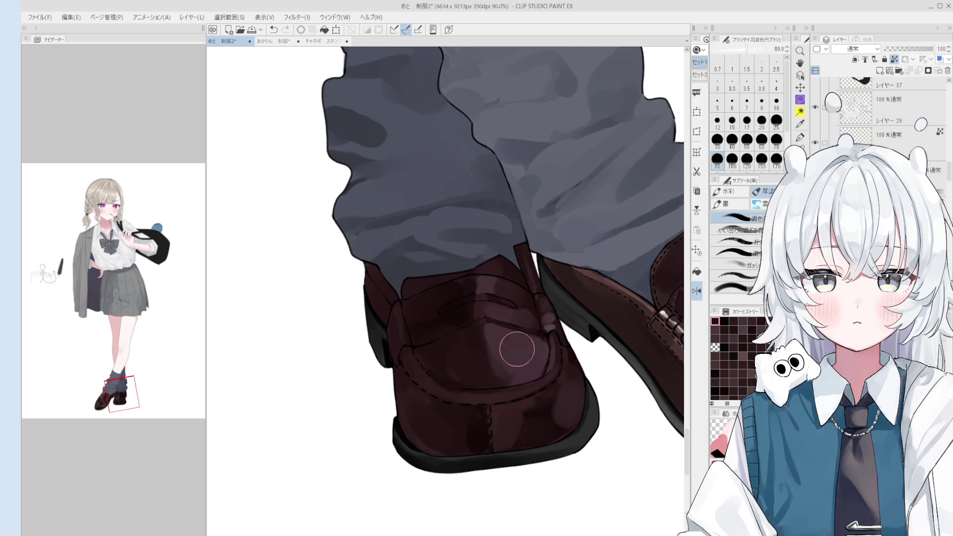
pyautogui.keyDown('alt'); pyautogui.click(469, 362); pyautogui.keyUp('alt')
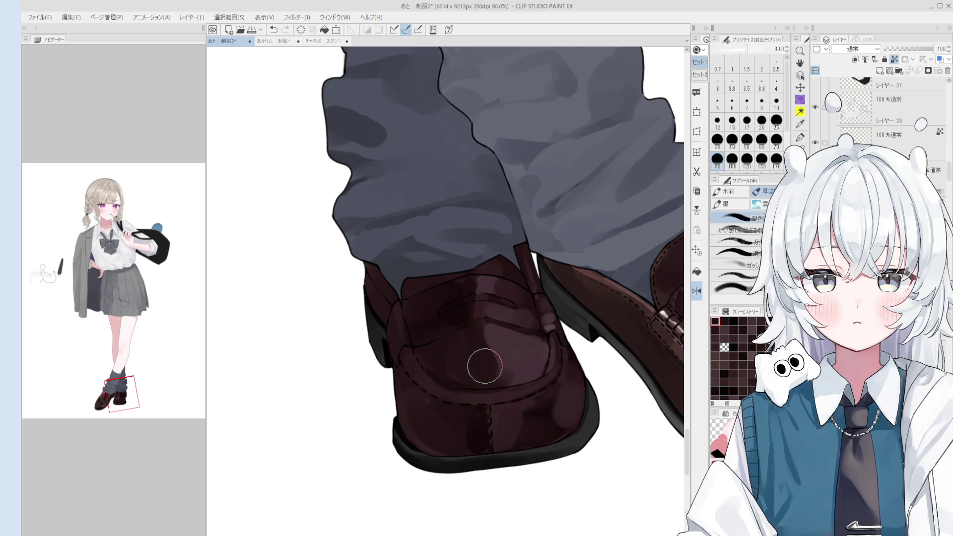
pyautogui.scroll(-3, 484, 366)
pyautogui.keyDown('ctrl'); pyautogui.keyDown('shift'); pyautogui.click(447, 372); pyautogui.keyUp('shift'); pyautogui.keyUp('ctrl')
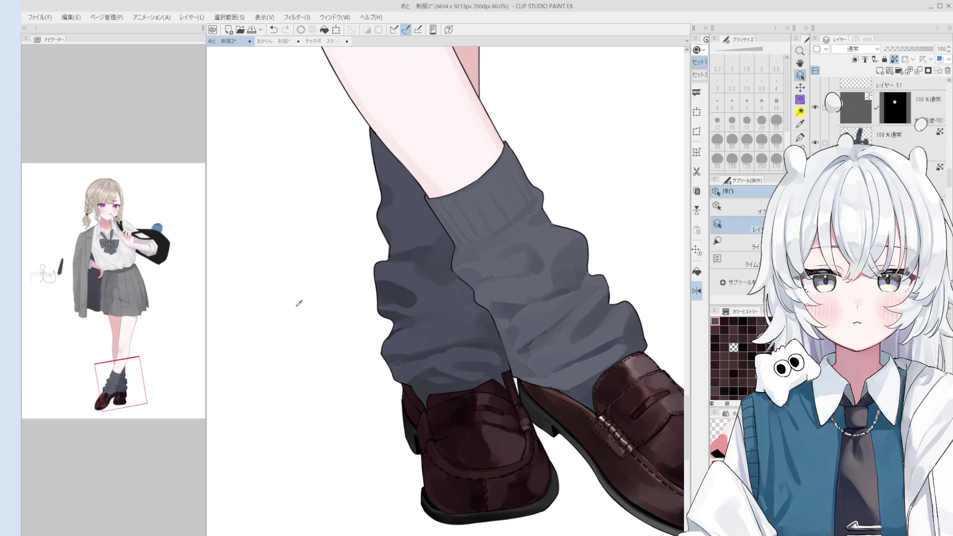
pyautogui.keyDown('alt'); pyautogui.click(321, 278); pyautogui.keyUp('alt')
pyautogui.press('b')
pyautogui.scroll(3, 525, 442)
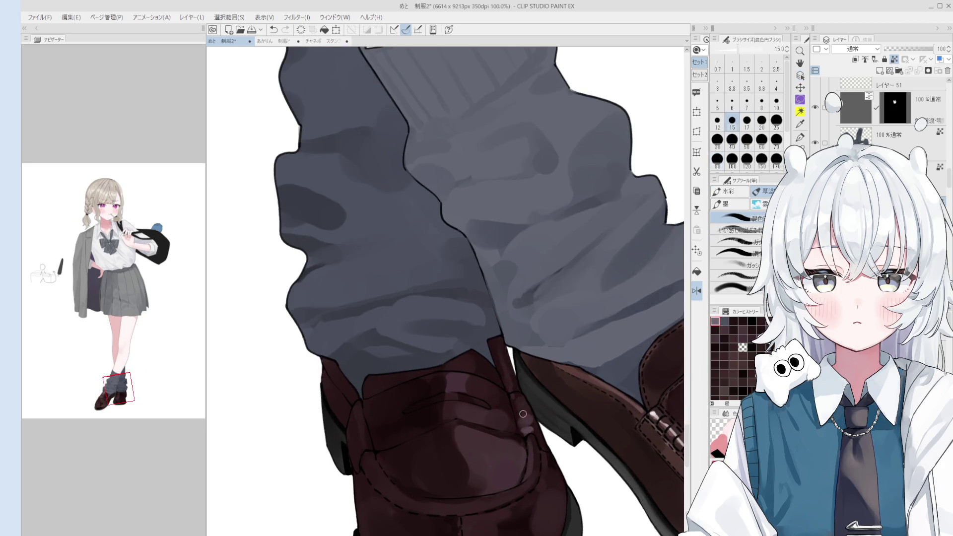
pyautogui.scroll(-2, 527, 405)
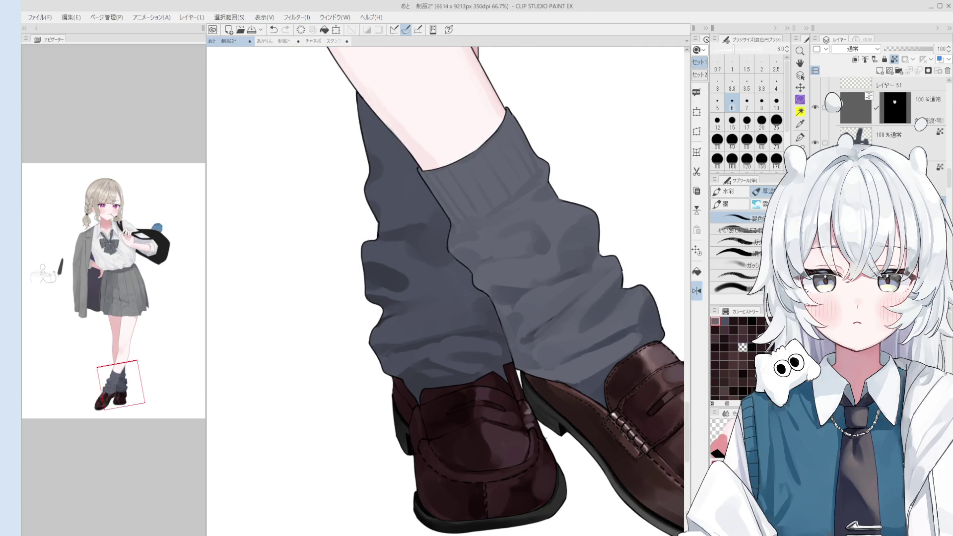
pyautogui.scroll(2, 530, 415)
pyautogui.press('o')
pyautogui.scroll(2, 530, 415)
pyautogui.press('b')
# - Paint light pink strap highlights, then sample a dark shoe colour and resize the brush (12, 10, 6, 15)
pyautogui.moveTo(510, 373); pyautogui.dragTo(507, 390)
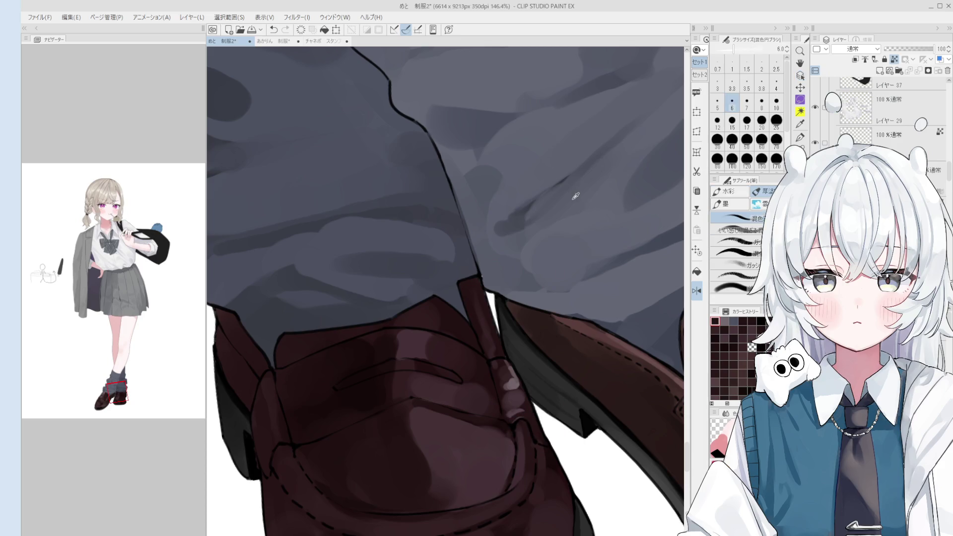
pyautogui.scroll(1, 522, 414)
pyautogui.keyDown('alt'); pyautogui.click(522, 415); pyautogui.keyUp('alt')
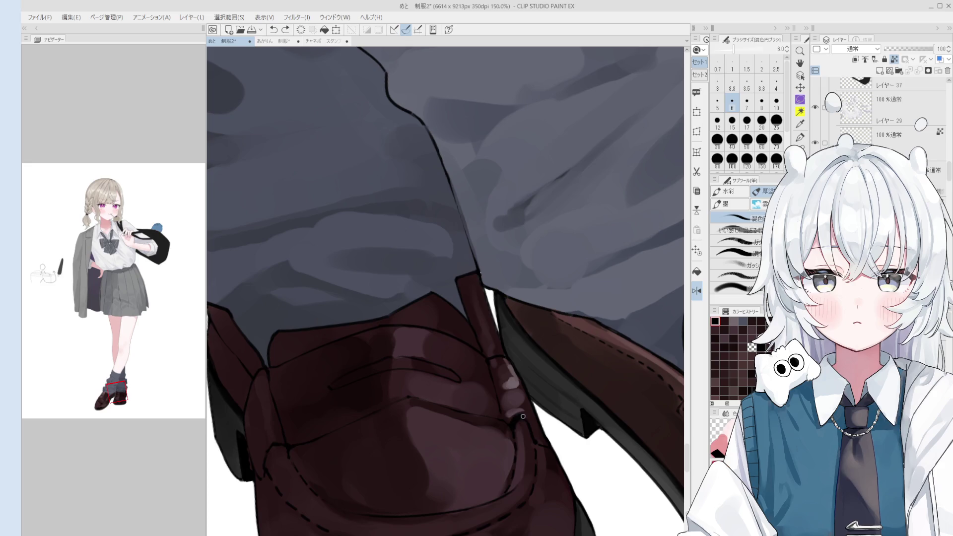
pyautogui.press(']')
pyautogui.press(']')
pyautogui.press(']')
pyautogui.scroll(-2, 538, 442)
pyautogui.press('[')
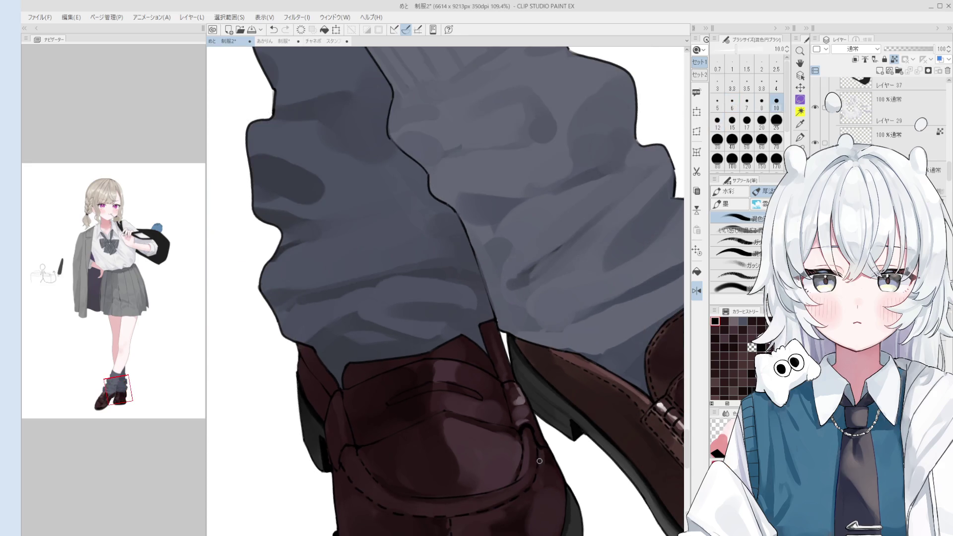
pyautogui.press('[')
pyautogui.press('[')
pyautogui.press('[')
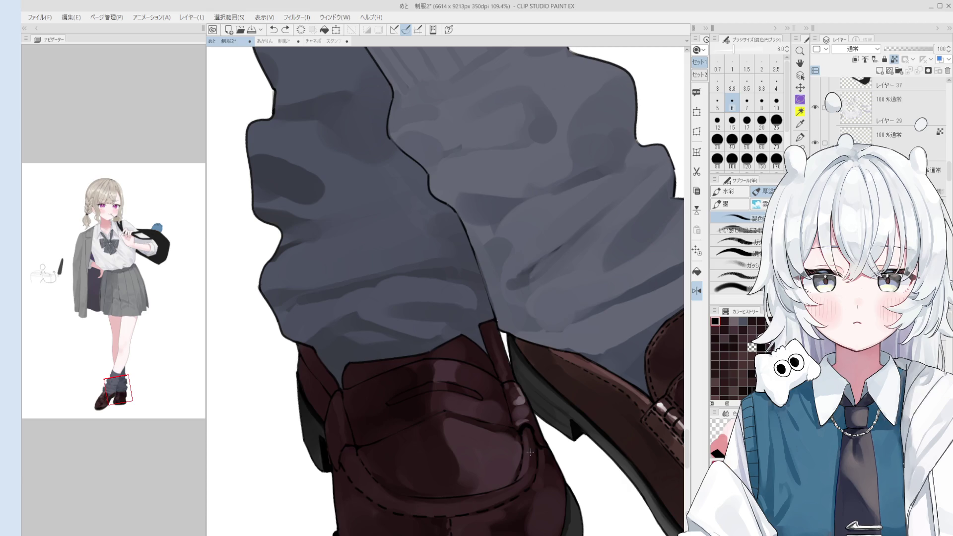
pyautogui.press(']')
pyautogui.press(']')
pyautogui.press(']')
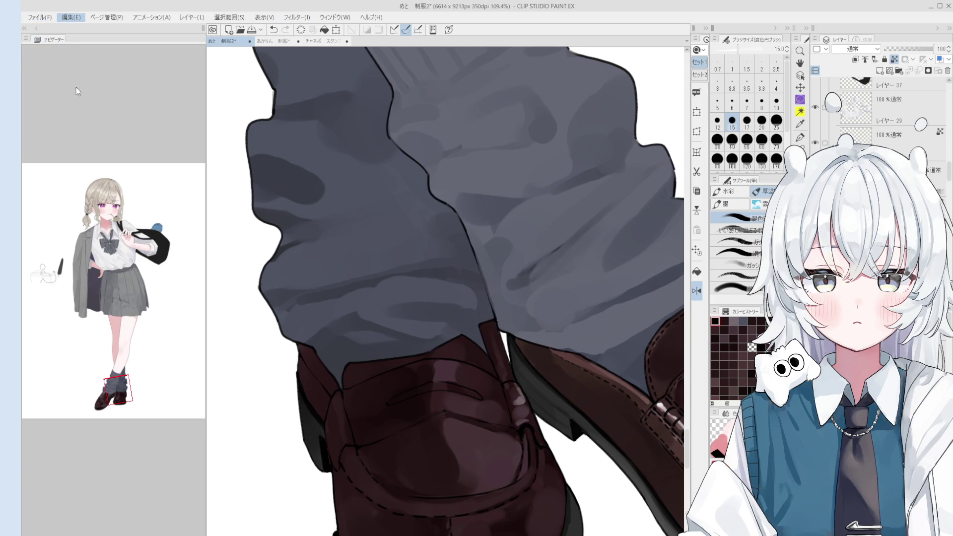
# - Save the illustration with Ctrl+S
pyautogui.hotkey('ctrl', 's')
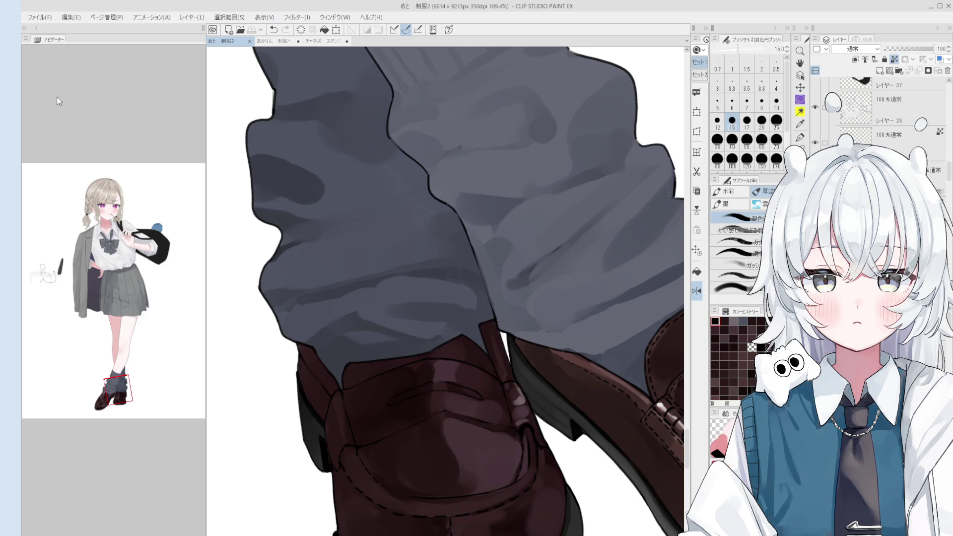
pyautogui.scroll(3, 524, 424)
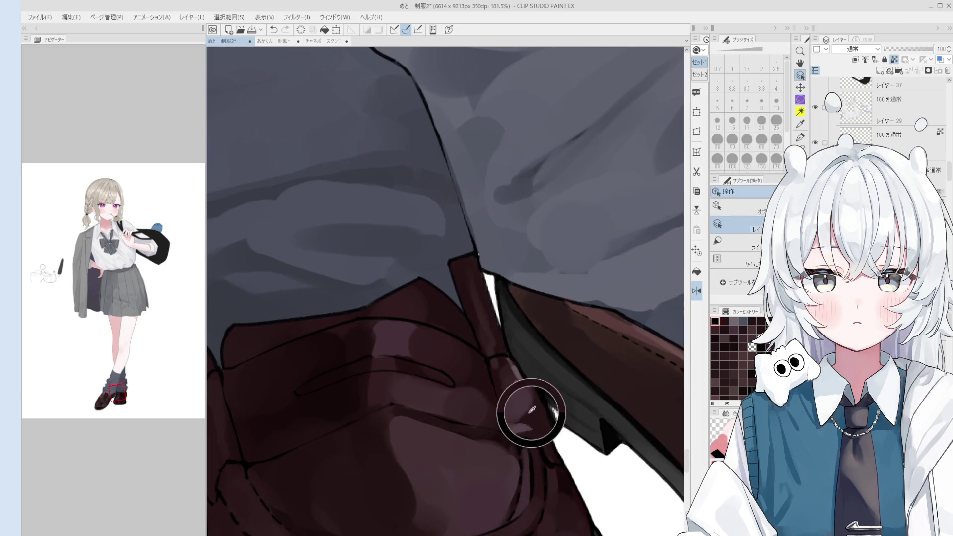
# - Try blending-brush sizes between 8 and 40, settling on size 20
pyautogui.press(']')
pyautogui.scroll(-1, 531, 412)
pyautogui.press(']')
pyautogui.press(']')
pyautogui.press('[')
pyautogui.press('[')
pyautogui.press('[')
pyautogui.press(']')
pyautogui.press(']')
pyautogui.press(']')
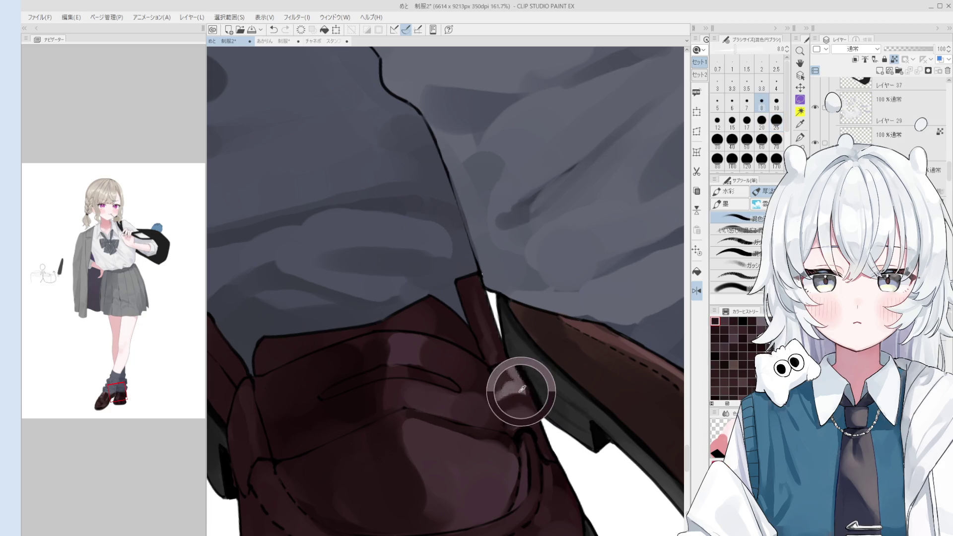
pyautogui.hotkey('ctrl', 'alt', '0')
pyautogui.scroll(-1, 517, 388)
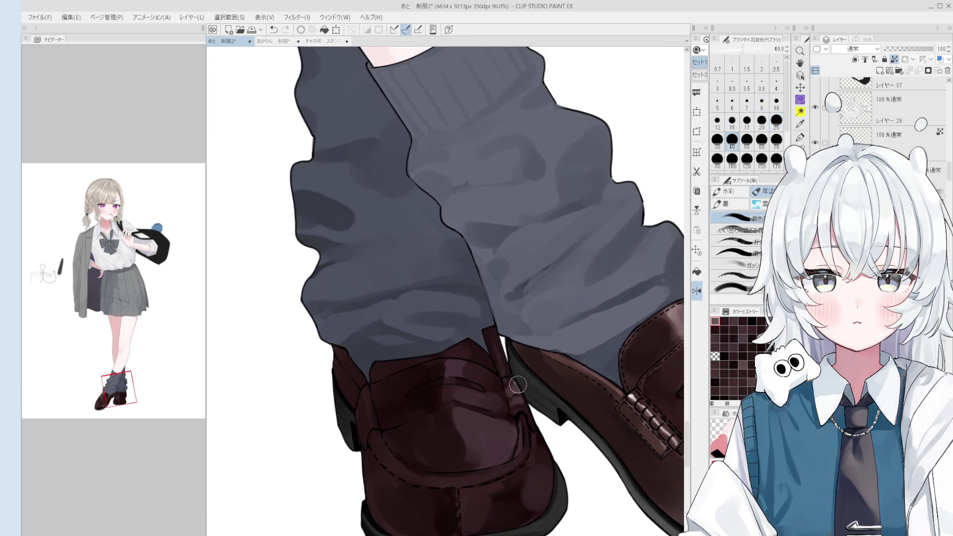
pyautogui.scroll(-1, 517, 388)
pyautogui.scroll(3, 516, 397)
pyautogui.press('[')
pyautogui.press('[')
pyautogui.scroll(-1, 515, 412)
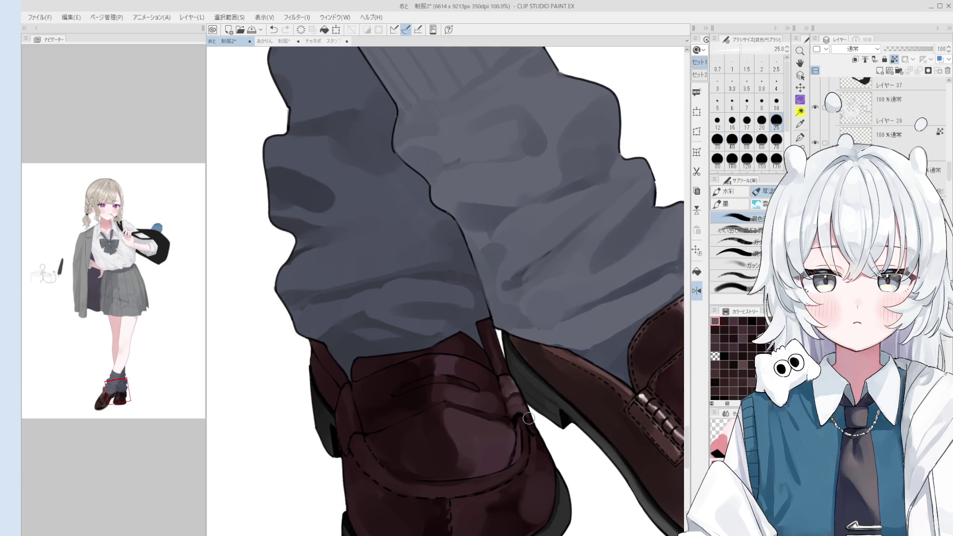
pyautogui.press('[')
pyautogui.press('[')
pyautogui.press('[')
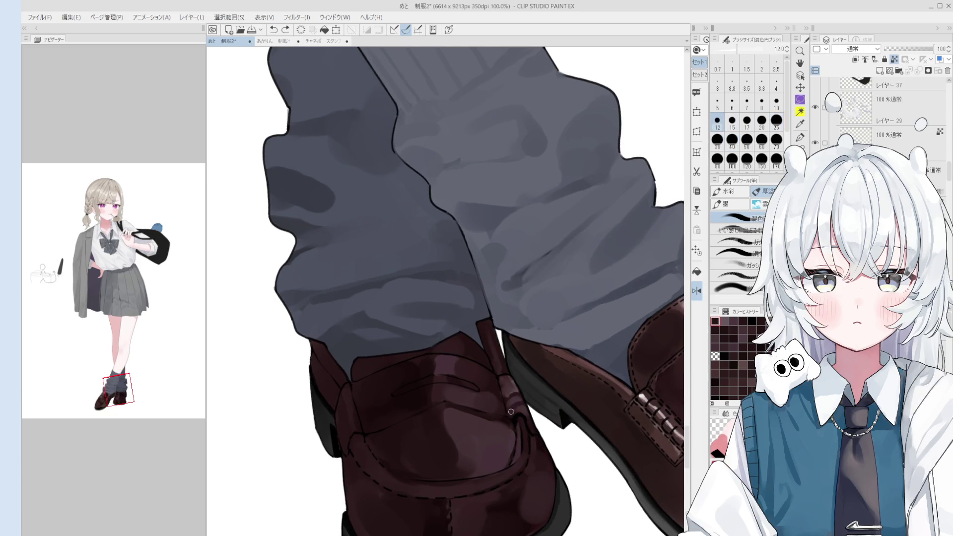
pyautogui.scroll(-1, 511, 410)
pyautogui.press(']')
pyautogui.press(']')
pyautogui.press(']')
pyautogui.scroll(3, 516, 414)
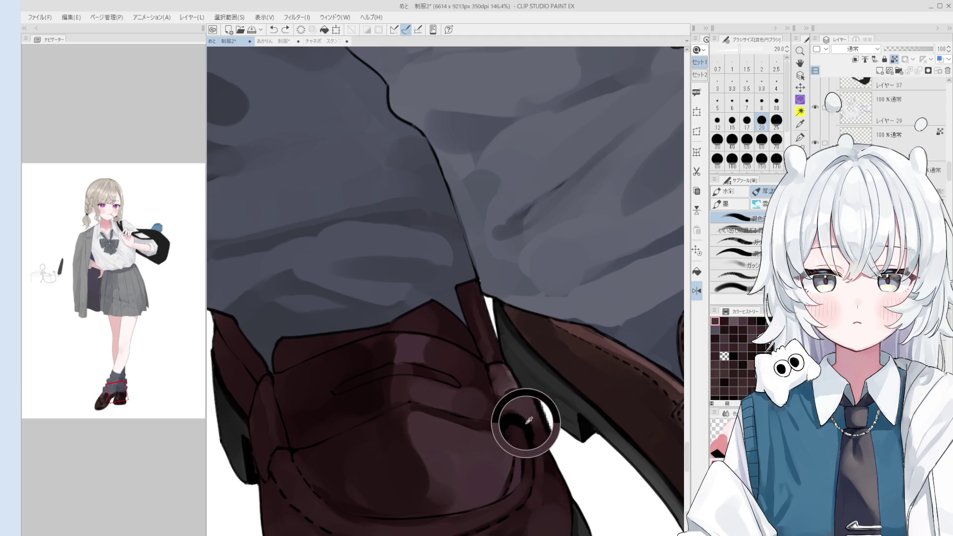
# - Sample a dark shoe colour and paint a dark shadow stroke along the strap
pyautogui.keyDown('alt'); pyautogui.click(529, 419); pyautogui.keyUp('alt')
pyautogui.hotkey('ctrl', 'z')
pyautogui.moveTo(495, 385)
pyautogui.mouseDown()
pyautogui.moveTo(497, 422)
pyautogui.moveTo(499, 412)
pyautogui.mouseUp()
pyautogui.press('[')
pyautogui.press('[')
pyautogui.press('[')
pyautogui.hotkey('ctrl', 'z')
pyautogui.press(']')
pyautogui.press(']')
# - Fine-tune the brush size from 17 down to 4, then back up to 10
pyautogui.scroll(-1, 499, 409)
pyautogui.press(']')
pyautogui.press(']')
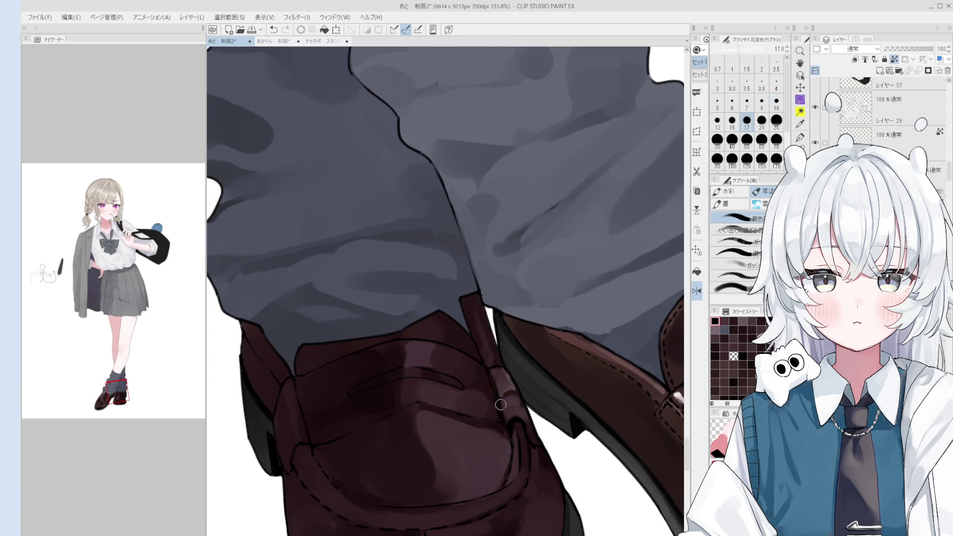
pyautogui.press('[')
pyautogui.press('[')
pyautogui.press('[')
pyautogui.press('[')
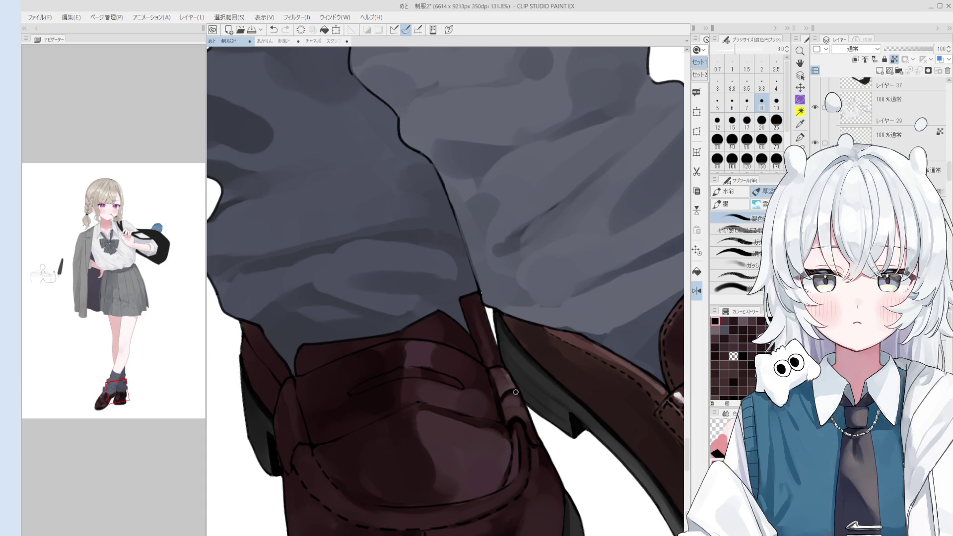
pyautogui.scroll(-1, 517, 395)
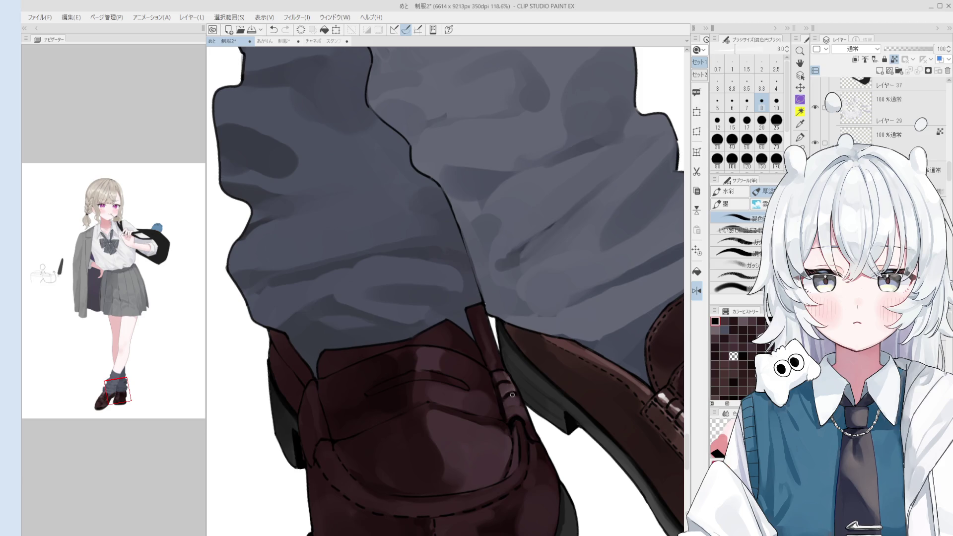
pyautogui.press('[')
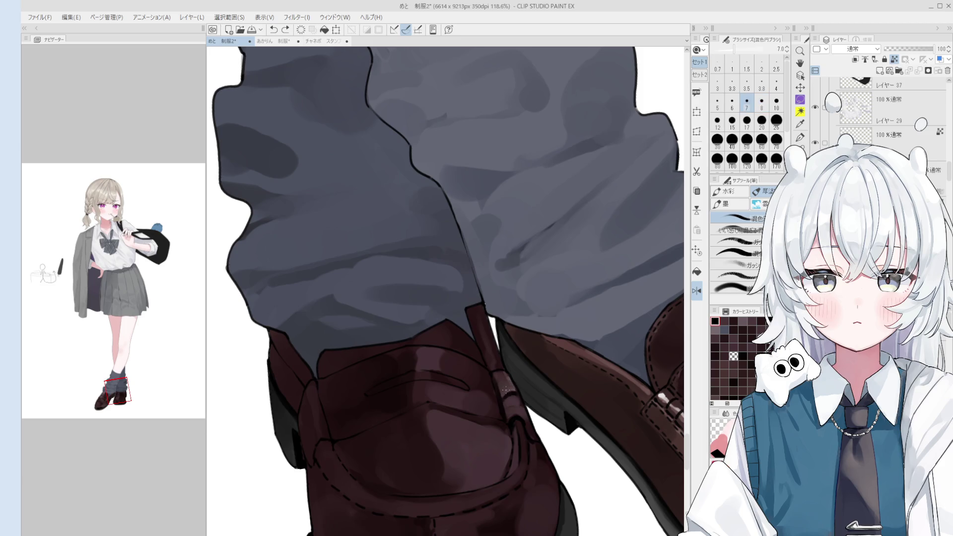
pyautogui.press('[')
pyautogui.press('[')
pyautogui.press('[')
pyautogui.press(']')
pyautogui.press(']')
pyautogui.press(']')
pyautogui.scroll(-1, 517, 406)
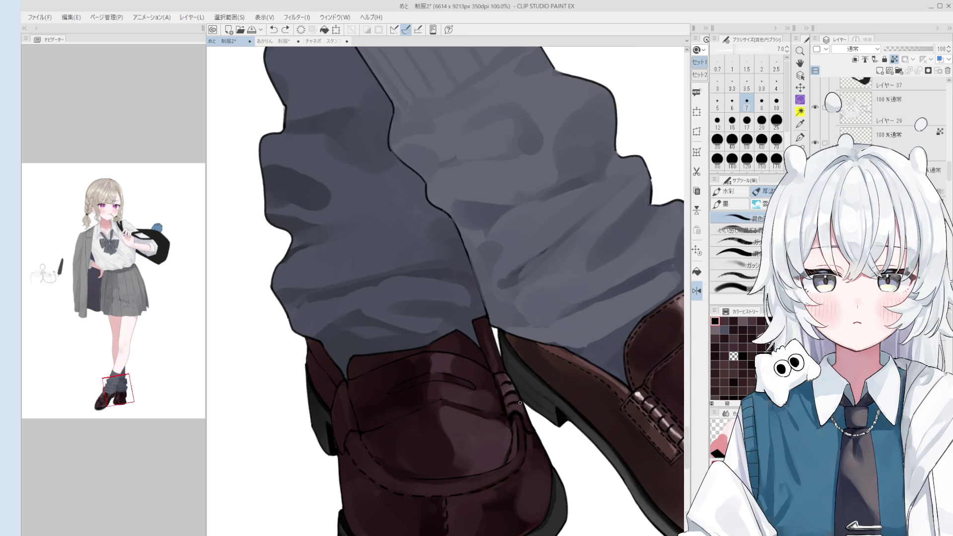
pyautogui.press(']')
pyautogui.press(']')
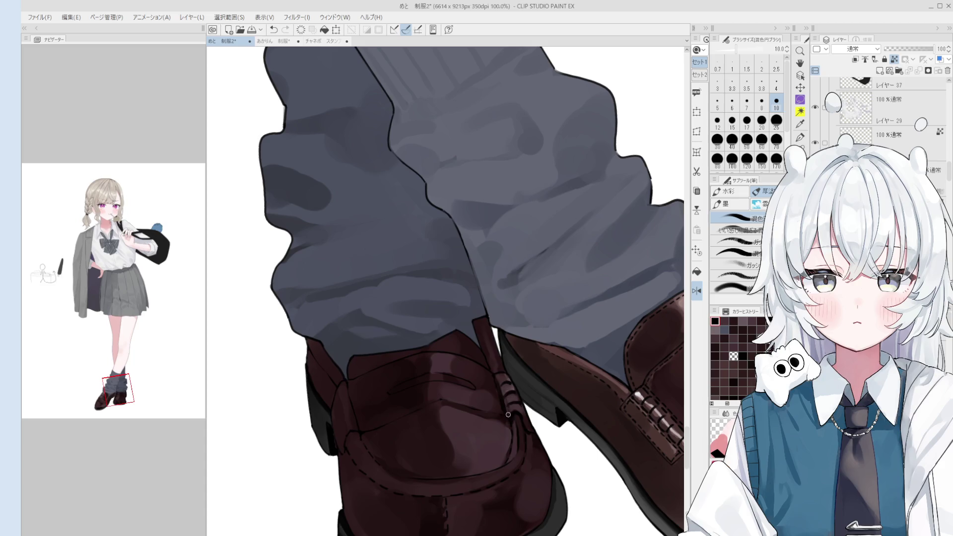
pyautogui.scroll(-1, 510, 418)
pyautogui.scroll(-1, 528, 429)
pyautogui.scroll(-1, 529, 430)
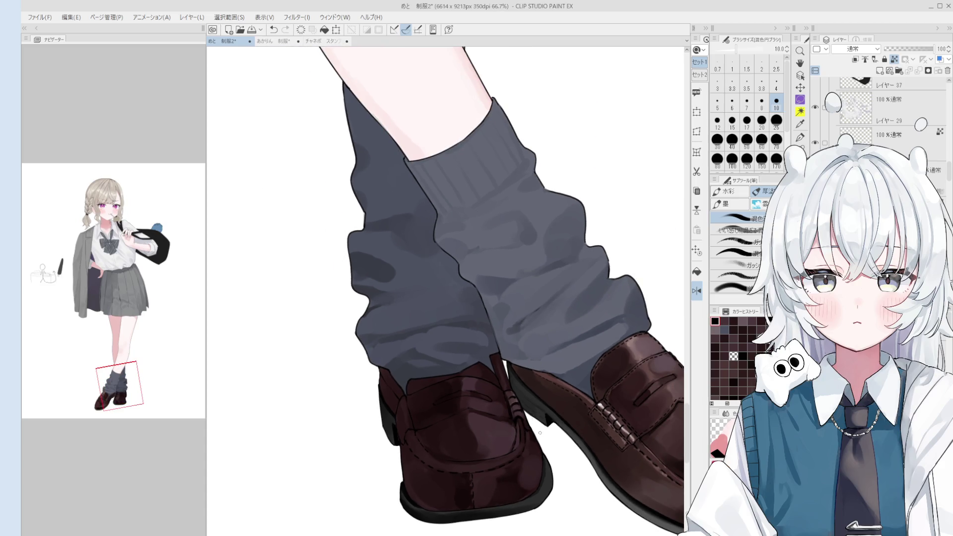
pyautogui.scroll(2, 518, 419)
pyautogui.scroll(2, 510, 400)
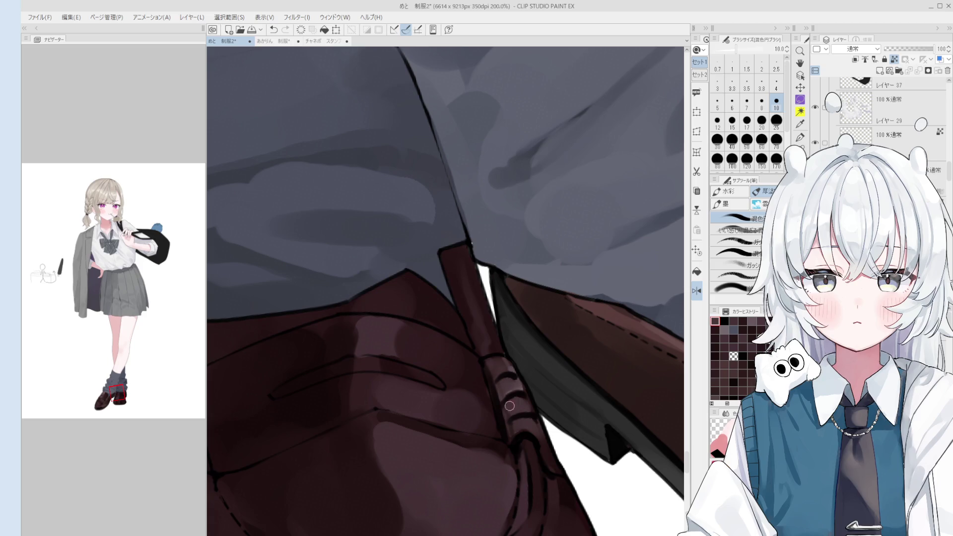
pyautogui.scroll(-1, 512, 417)
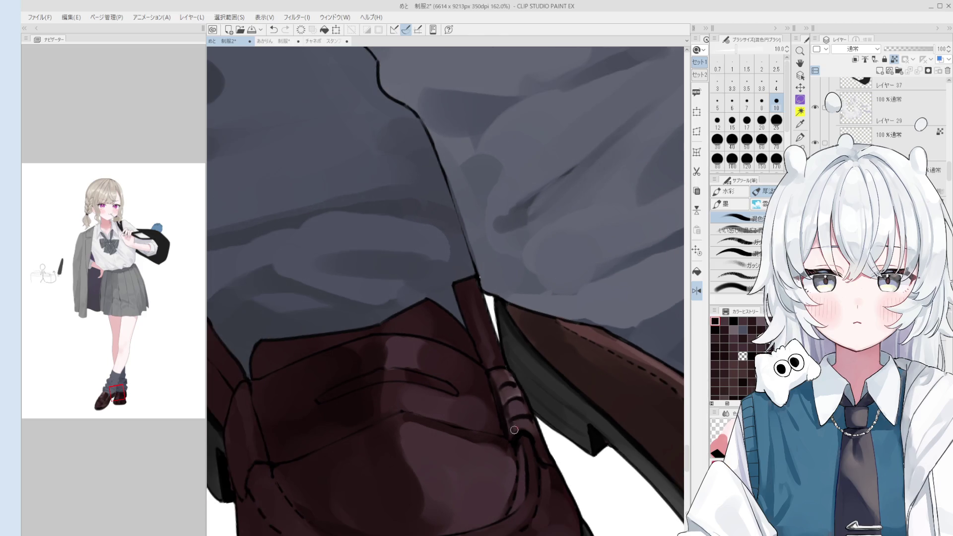
pyautogui.scroll(-1, 514, 430)
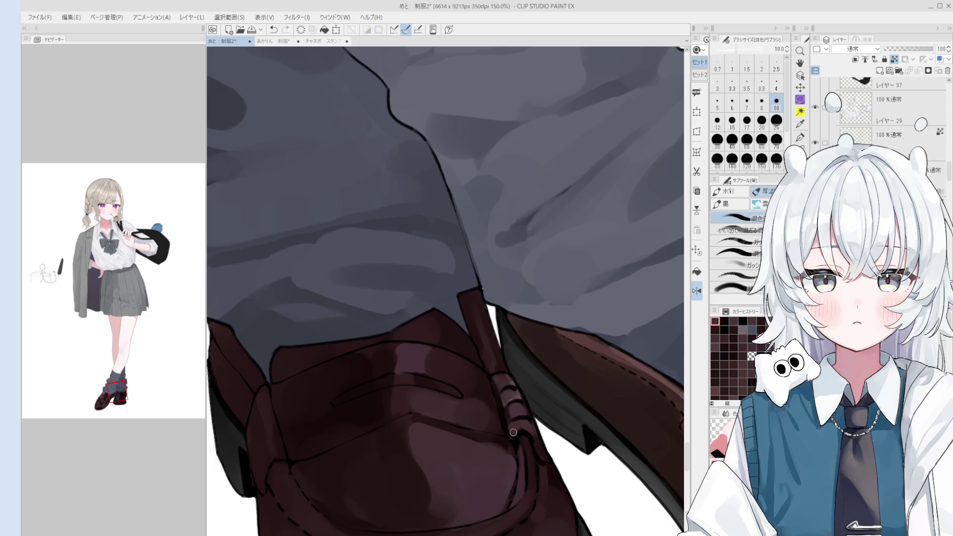
# - With a smaller brush, paint a light highlight stroke on the front loafer's strap buckle
pyautogui.moveTo(525, 426); pyautogui.dragTo(511, 432)
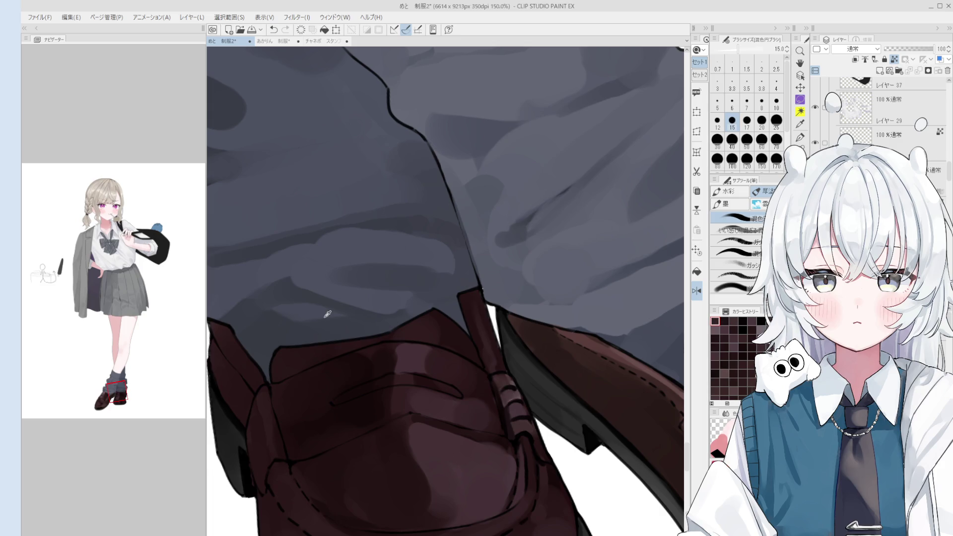
pyautogui.scroll(2, 525, 425)
pyautogui.scroll(1, 525, 424)
pyautogui.hotkey('ctrl', 'z')
pyautogui.moveTo(516, 425)
pyautogui.mouseDown()
pyautogui.moveTo(520, 433)
pyautogui.moveTo(511, 422)
pyautogui.mouseUp()
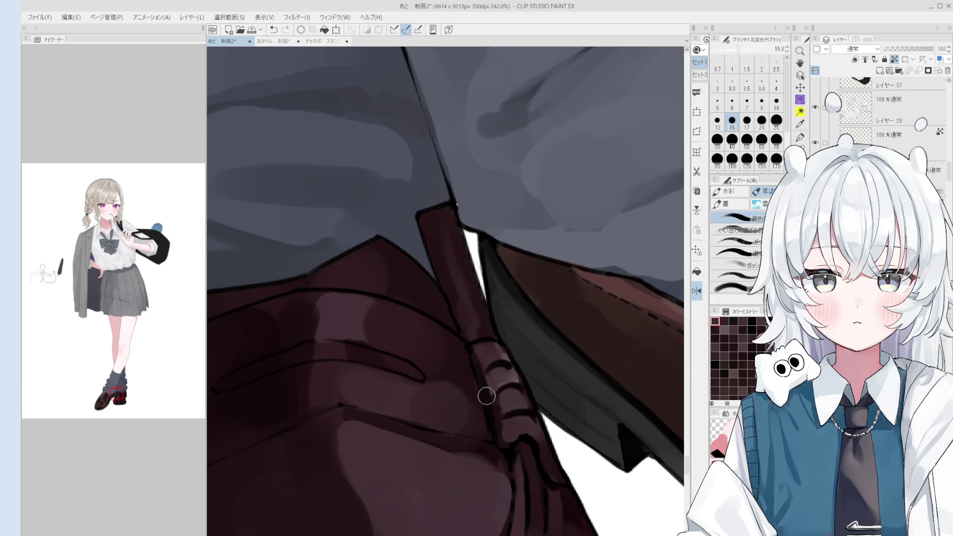
pyautogui.press('[')
pyautogui.press('[')
pyautogui.press('[')
pyautogui.hotkey('ctrl', 'z')
pyautogui.moveTo(517, 396); pyautogui.dragTo(516, 390)
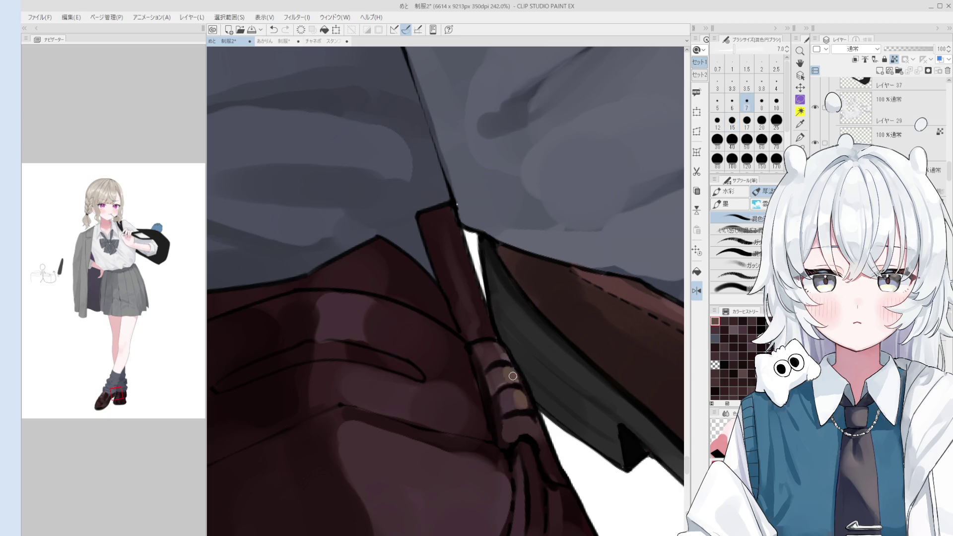
pyautogui.scroll(-3, 509, 375)
pyautogui.scroll(-5, 499, 354)
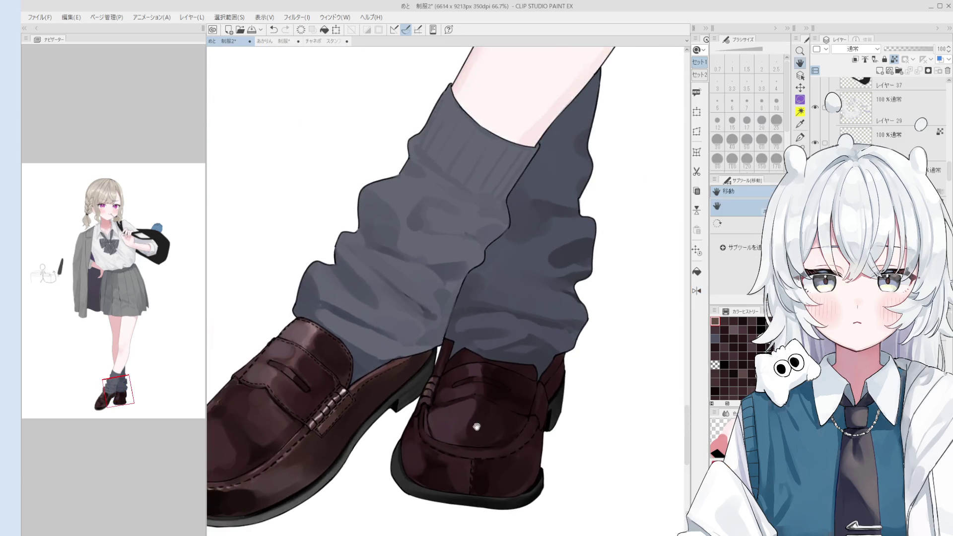
# - Dab a white highlight on the left buckle and brighten the right shoe's strap
pyautogui.moveTo(491, 377); pyautogui.dragTo(476, 425)
pyautogui.scroll(3, 475, 426)
pyautogui.scroll(2, 474, 423)
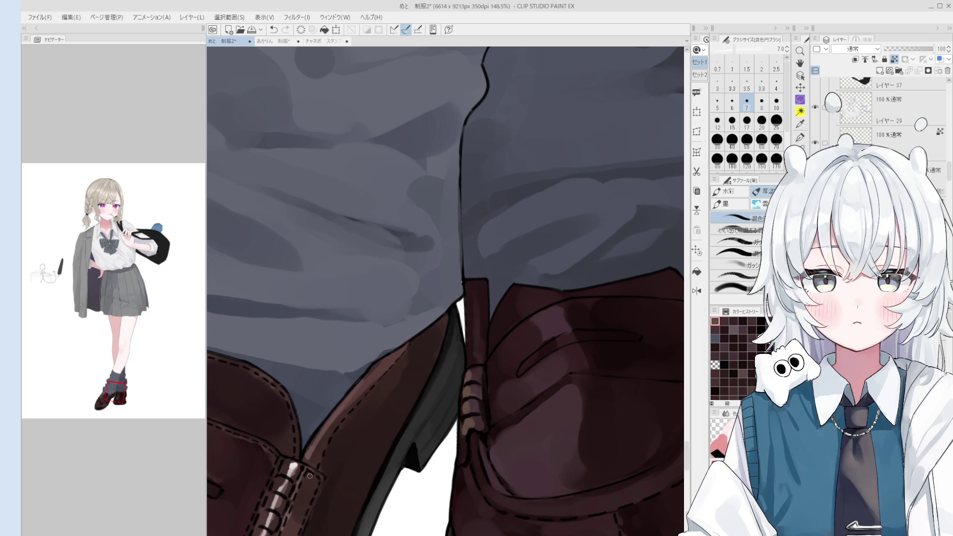
pyautogui.moveTo(294, 470); pyautogui.dragTo(291, 467)
pyautogui.click(293, 468)
pyautogui.moveTo(502, 437)
pyautogui.mouseDown()
pyautogui.moveTo(469, 425)
pyautogui.moveTo(466, 393)
pyautogui.moveTo(473, 420)
pyautogui.mouseUp()
# - Adjust the brush size between 20 and 50, ending at 30
pyautogui.press(']')
pyautogui.press(']')
pyautogui.press(']')
pyautogui.press(']')
pyautogui.press(']')
pyautogui.press(']')
pyautogui.press(']')
pyautogui.press(']')
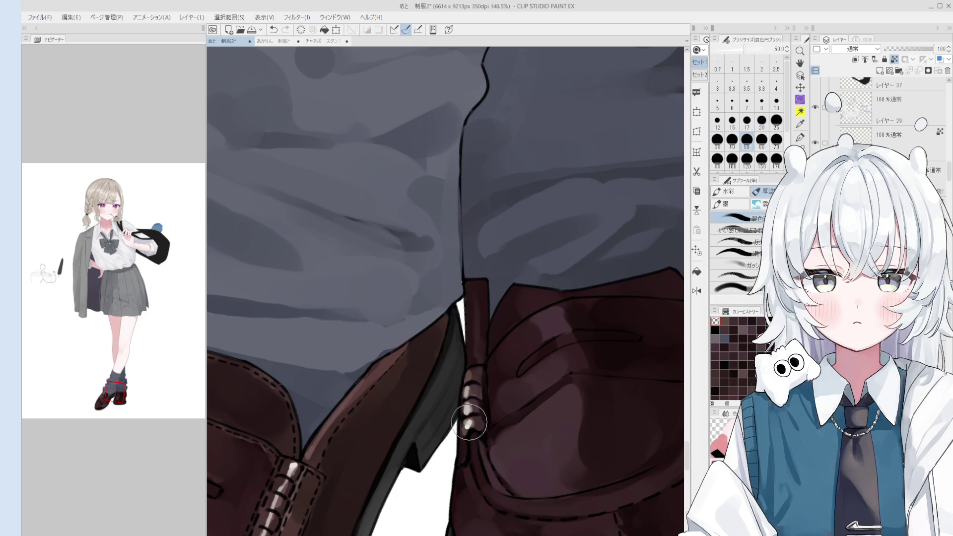
pyautogui.scroll(-1, 471, 422)
pyautogui.press('[')
pyautogui.press('[')
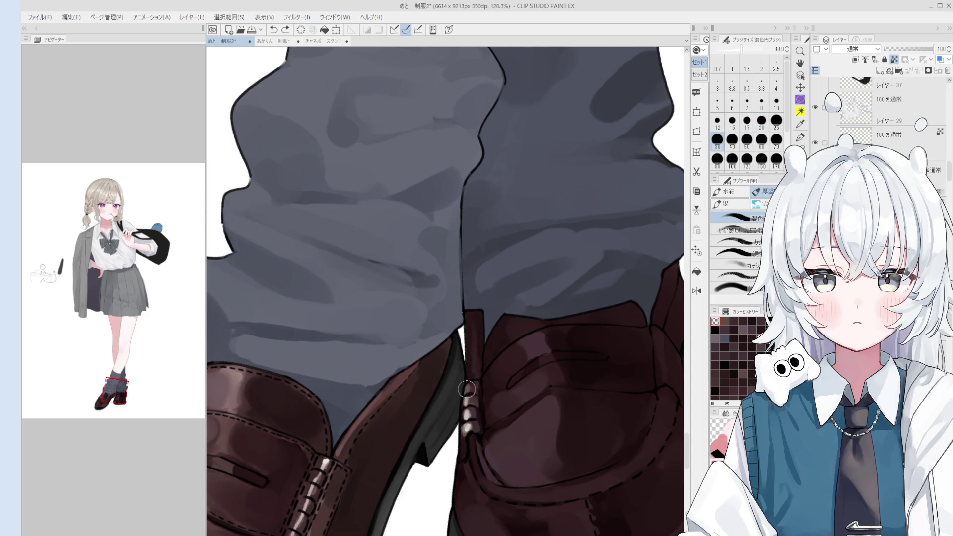
pyautogui.press('[')
pyautogui.press('[')
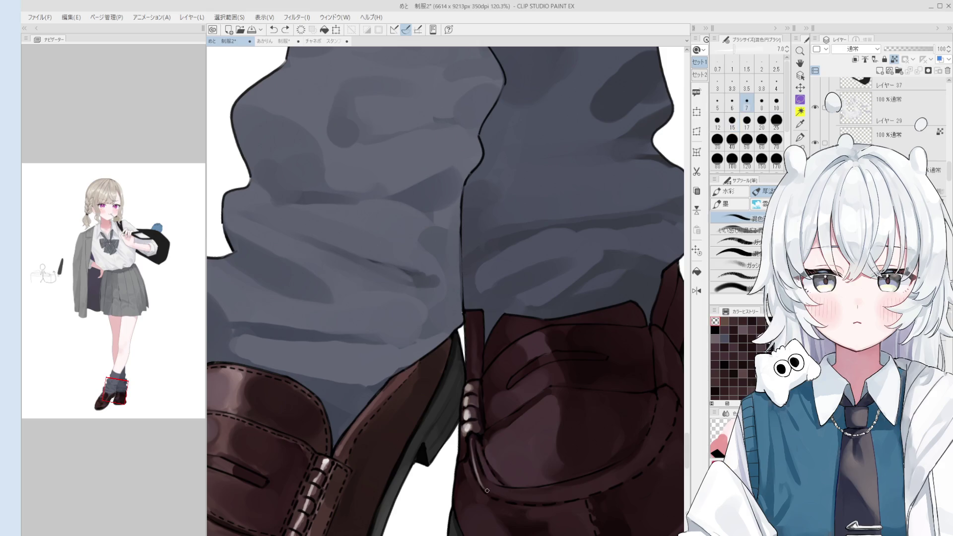
pyautogui.scroll(-1, 491, 482)
pyautogui.scroll(-1, 496, 489)
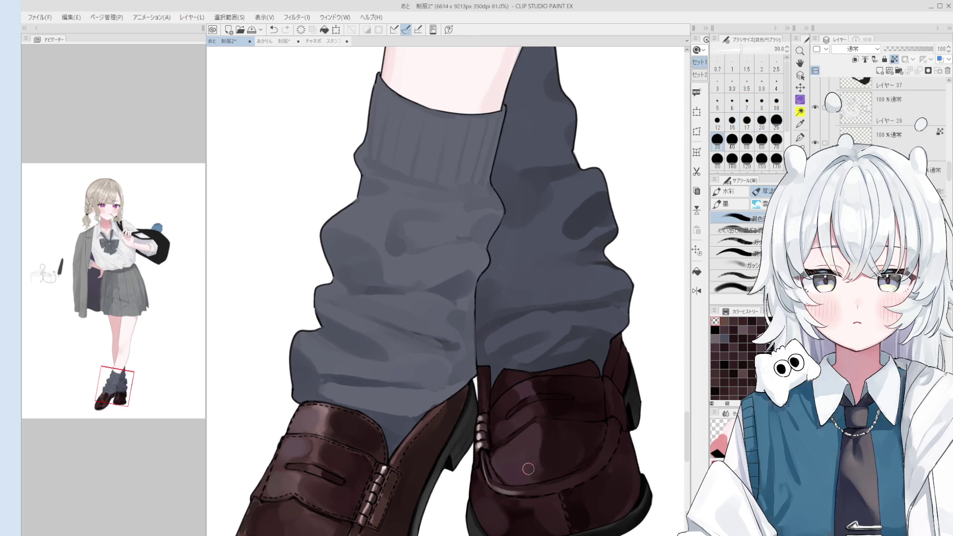
pyautogui.press(']')
pyautogui.press(']')
pyautogui.press(']')
pyautogui.press('[')
# - Eyedrop brown shoe colours and paint light shading strokes on the shoe
pyautogui.press('[')
pyautogui.scroll(-1, 530, 494)
pyautogui.keyDown('alt'); pyautogui.click(513, 499); pyautogui.keyUp('alt')
pyautogui.press('[')
pyautogui.press('[')
pyautogui.press('[')
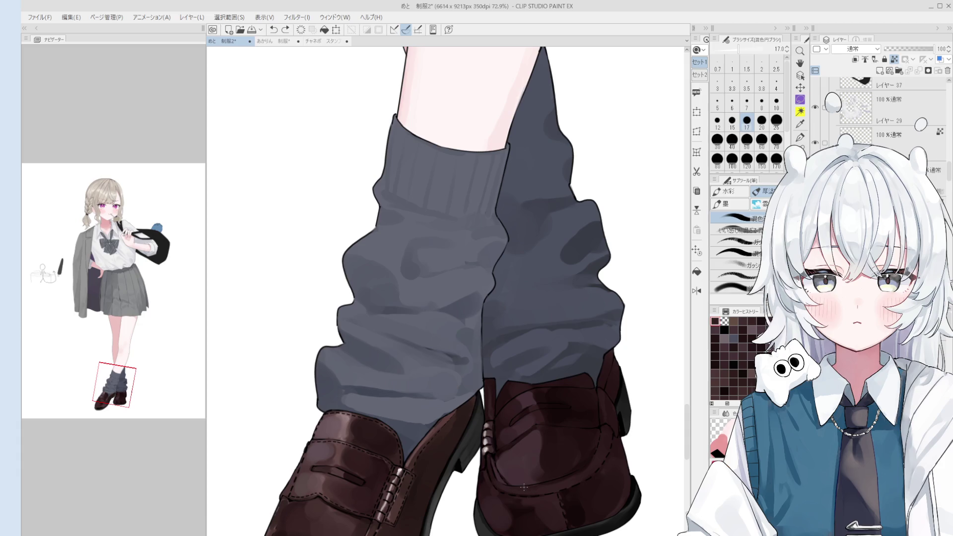
pyautogui.scroll(1, 488, 456)
pyautogui.scroll(1, 489, 457)
pyautogui.keyDown('alt'); pyautogui.click(489, 457); pyautogui.keyUp('alt')
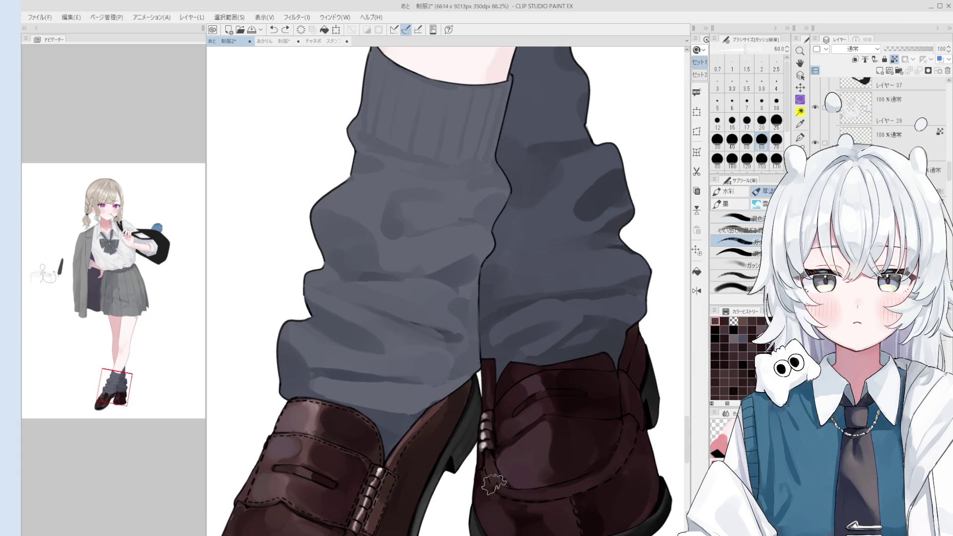
pyautogui.press('[')
pyautogui.press('[')
pyautogui.moveTo(486, 462)
pyautogui.mouseDown()
pyautogui.moveTo(496, 489)
pyautogui.moveTo(551, 497)
pyautogui.mouseUp()
pyautogui.press('[')
pyautogui.press(']')
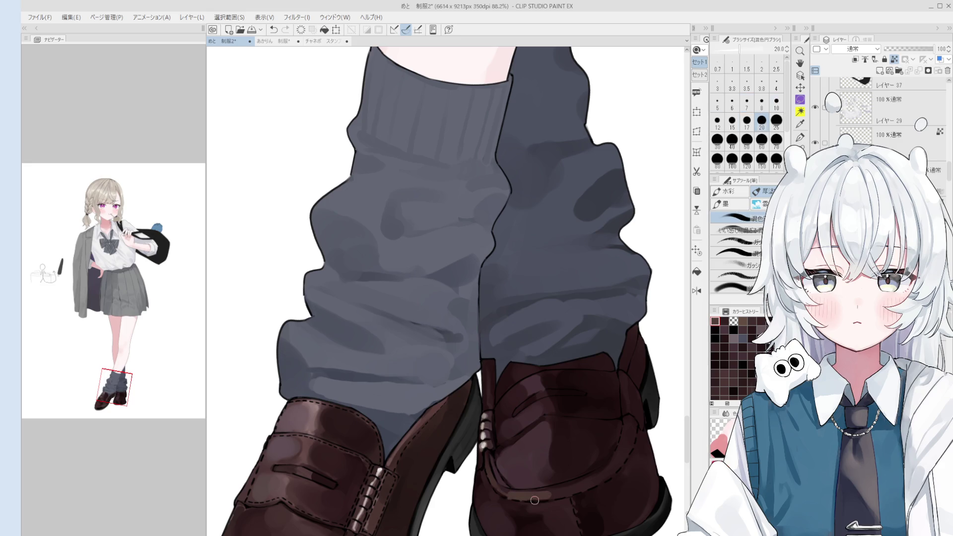
pyautogui.scroll(-2, 529, 489)
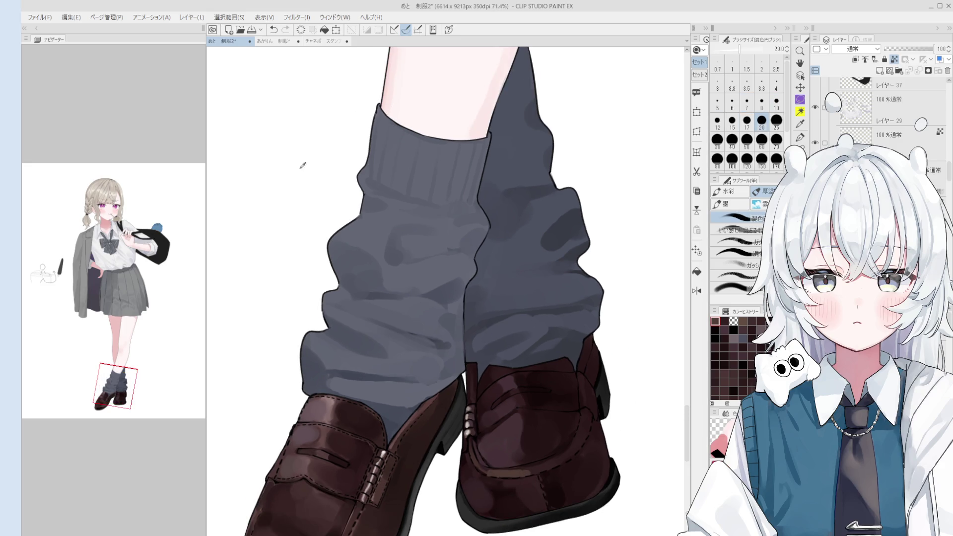
# - Flip the canvas view horizontally to check the shoes
pyautogui.press('h')
pyautogui.scroll(-3, 535, 449)
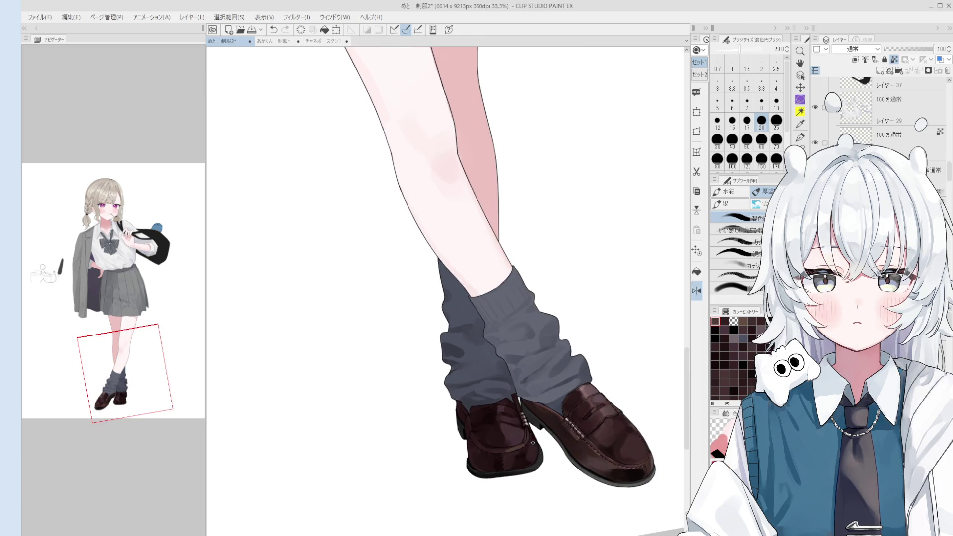
pyautogui.scroll(1, 507, 429)
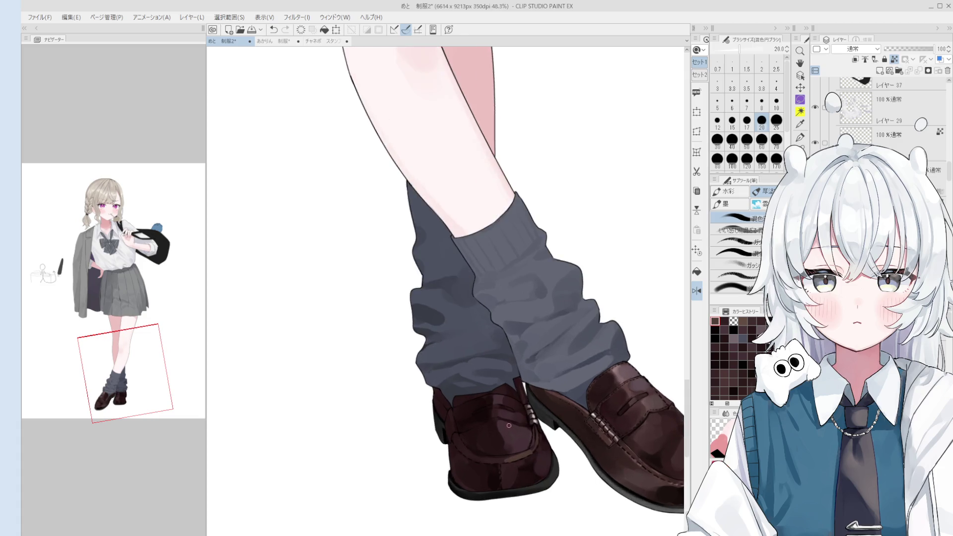
pyautogui.scroll(1, 496, 422)
pyautogui.scroll(2, 476, 412)
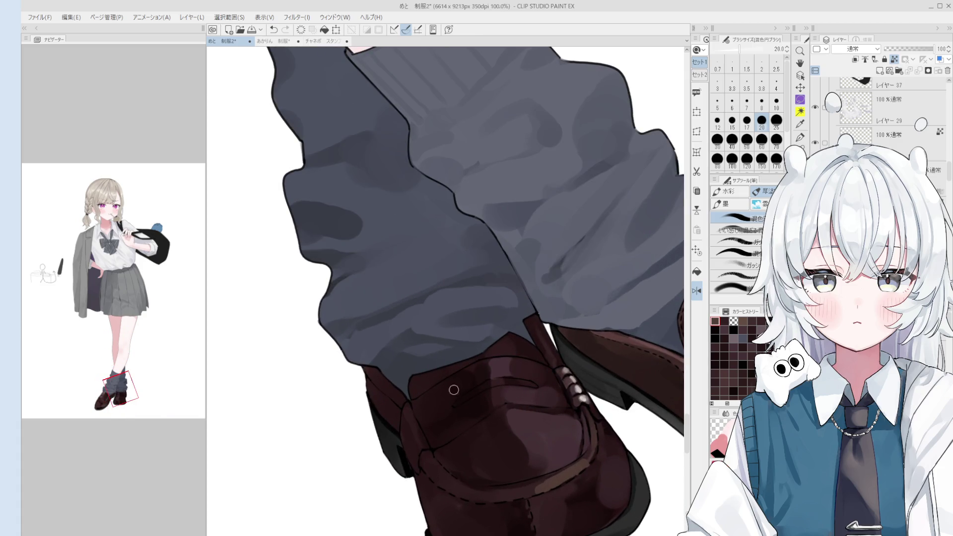
# - Select shoe line-art layer 26 and ink a short stitch at the seam junction with the 線画 pen
pyautogui.press('o')
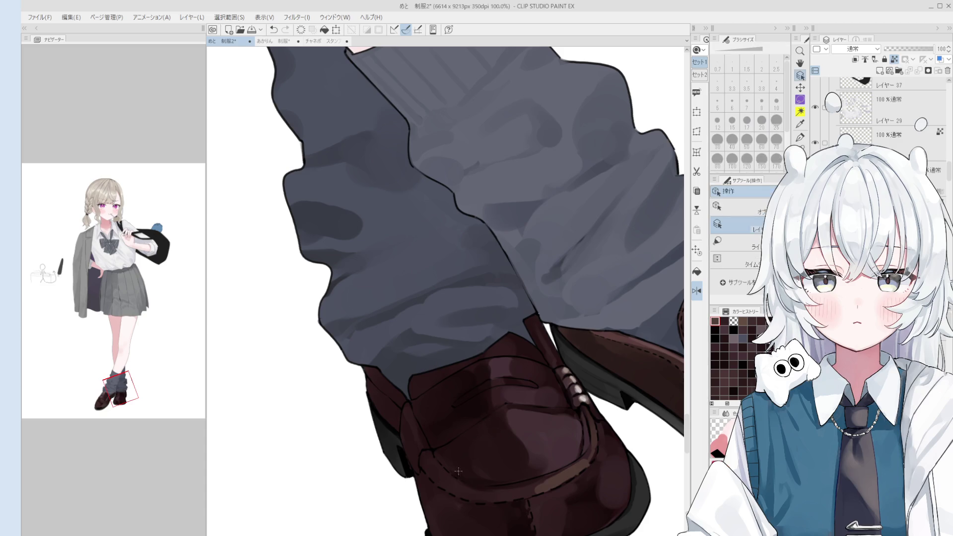
pyautogui.click(455, 495)
pyautogui.scroll(1, 407, 400)
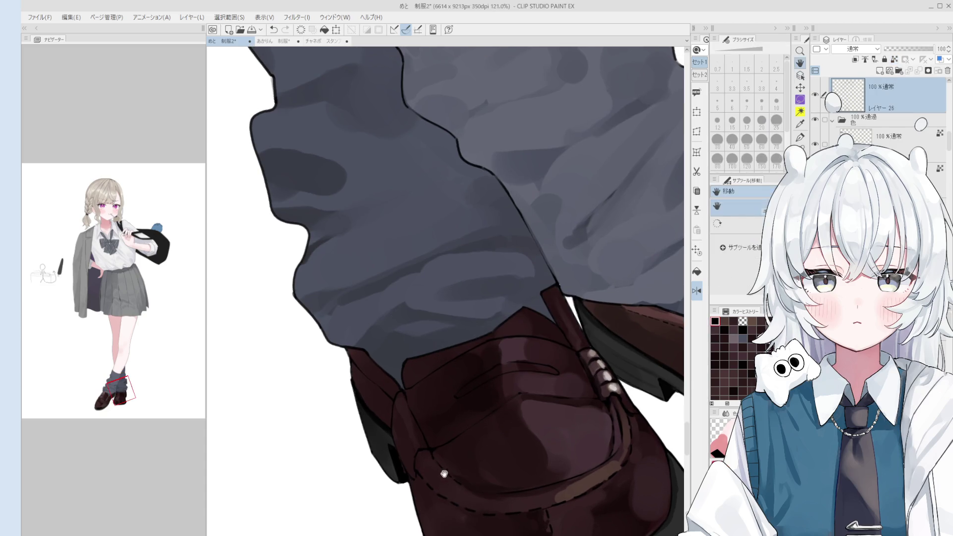
pyautogui.press('p')
pyautogui.scroll(-4, 413, 405)
pyautogui.scroll(1, 414, 406)
pyautogui.scroll(1, 415, 406)
pyautogui.scroll(1, 414, 407)
pyautogui.scroll(1, 415, 406)
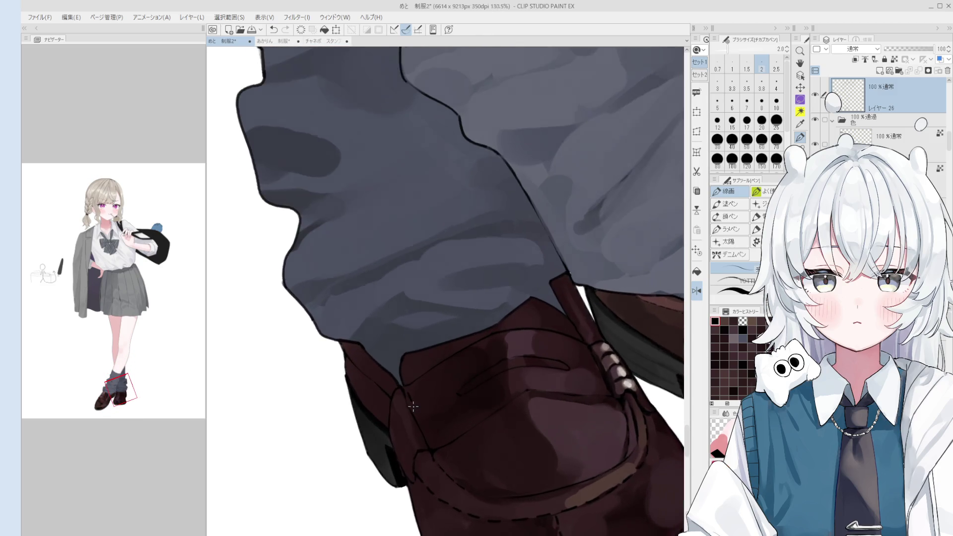
pyautogui.scroll(1, 415, 407)
pyautogui.press('e')
pyautogui.press('p')
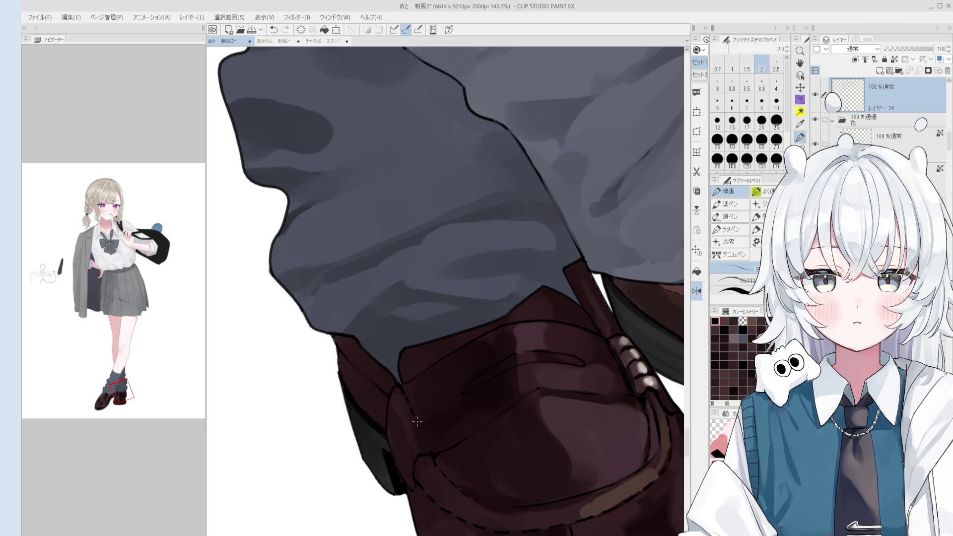
pyautogui.moveTo(422, 437)
pyautogui.mouseDown()
pyautogui.moveTo(433, 455)
pyautogui.moveTo(463, 351)
pyautogui.mouseUp()
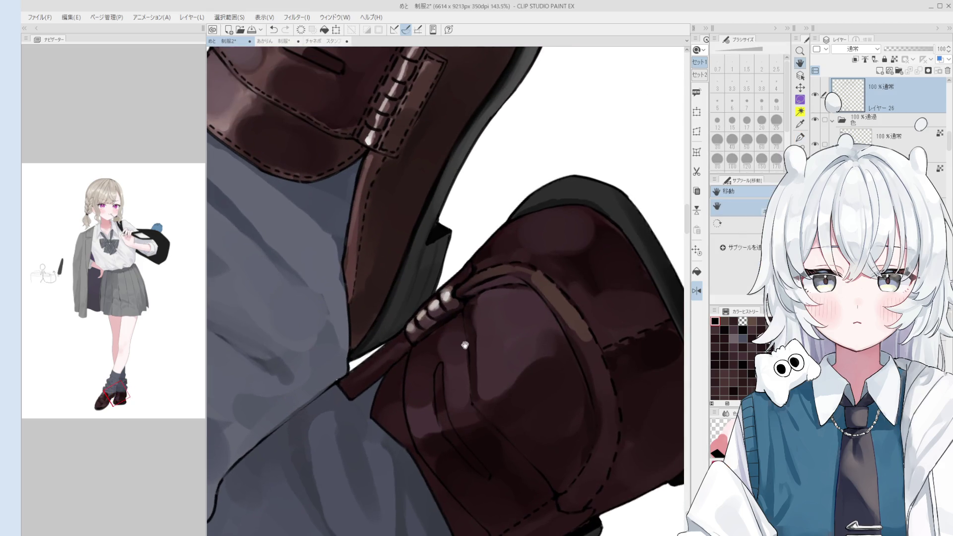
# - Redraw the short stitch stroke, settling the 線画 pen at size 1.5
pyautogui.scroll(3, 463, 351)
pyautogui.press('[')
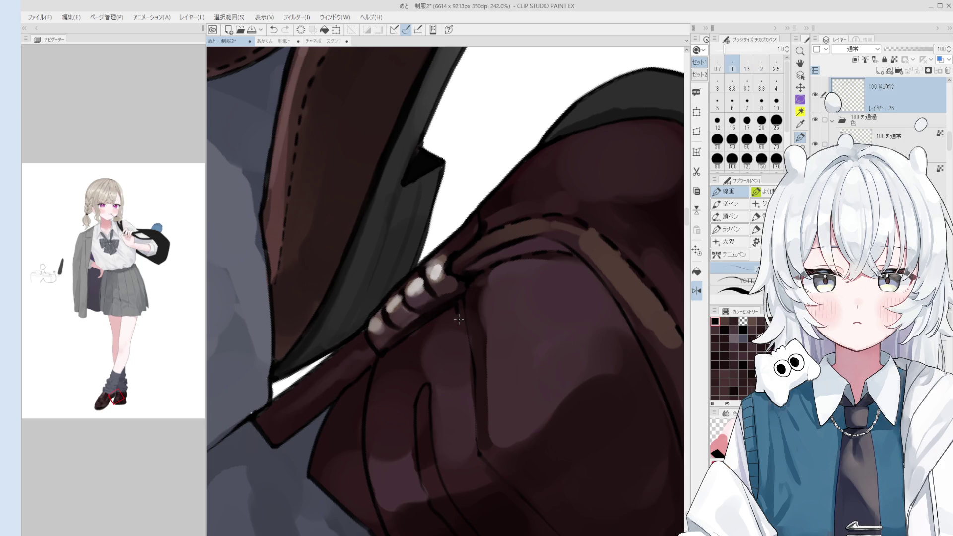
pyautogui.hotkey('ctrl', 'z')
pyautogui.moveTo(463, 320); pyautogui.dragTo(464, 376)
pyautogui.press(']')
pyautogui.hotkey('ctrl', 'z')
pyautogui.hotkey('ctrl', 'z')
pyautogui.press(']')
pyautogui.press('[')
pyautogui.press('[')
pyautogui.hotkey('ctrl', 'z')
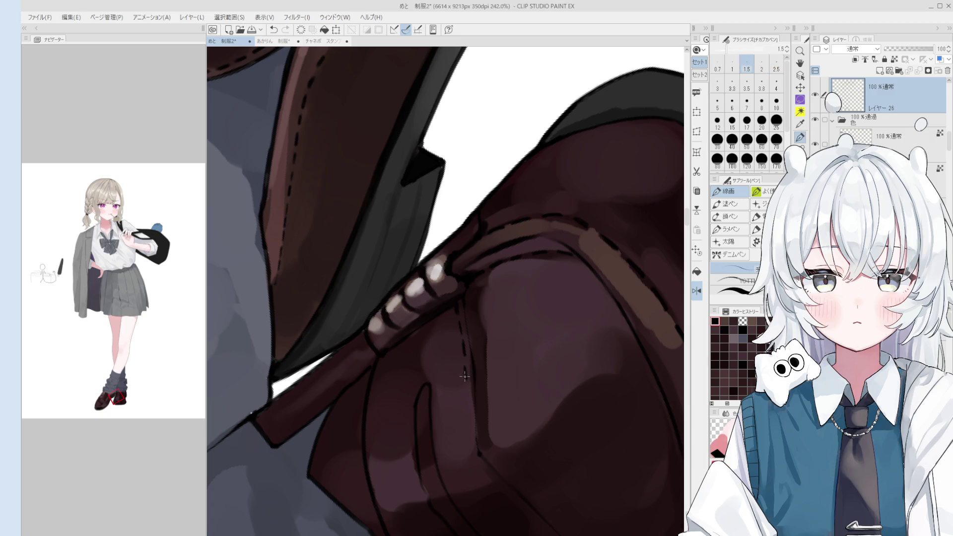
pyautogui.hotkey('ctrl', 'z')
# - Draw the dashed stitching down the loafer's toe and rotate the canvas view
pyautogui.scroll(-3, 467, 383)
pyautogui.moveTo(476, 371); pyautogui.dragTo(482, 395)
pyautogui.hotkey('ctrl', 'z')
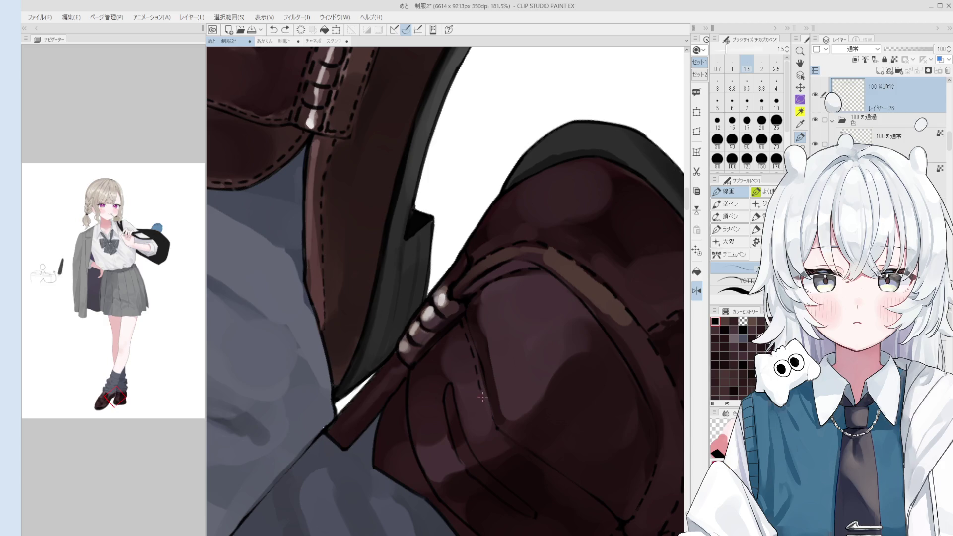
pyautogui.press('^')
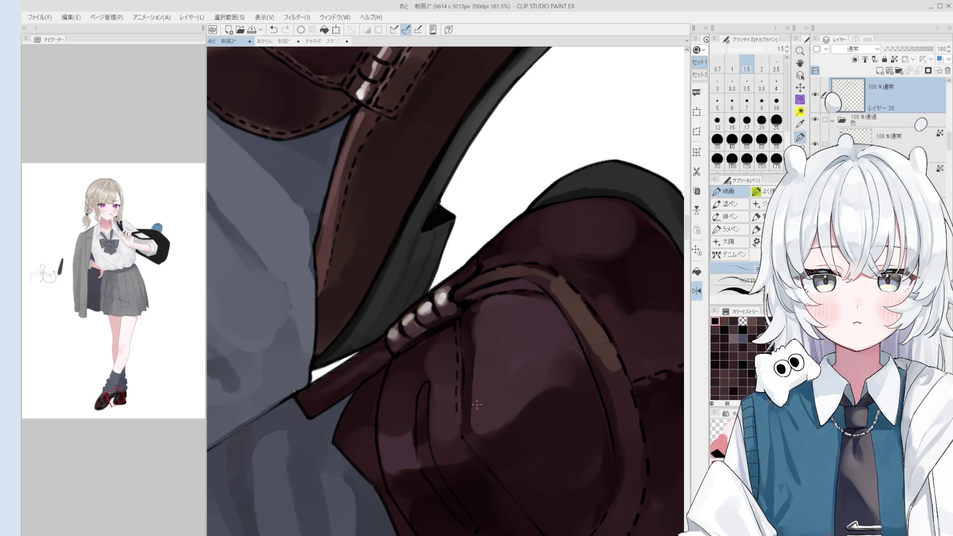
# - Pick the shoe's paint layer from the canvas and return to the 混色円ブラシ brush
pyautogui.press('o')
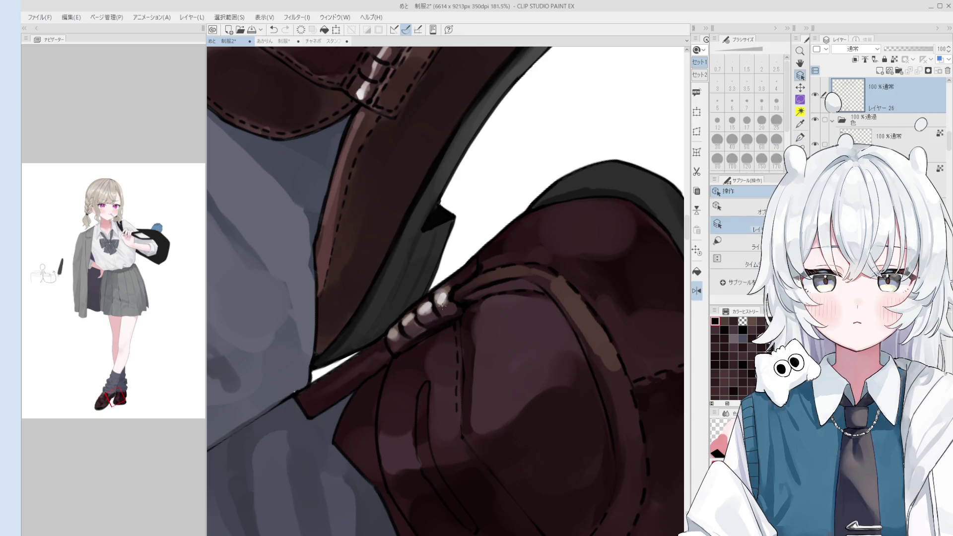
pyautogui.click(439, 299)
pyautogui.press('b')
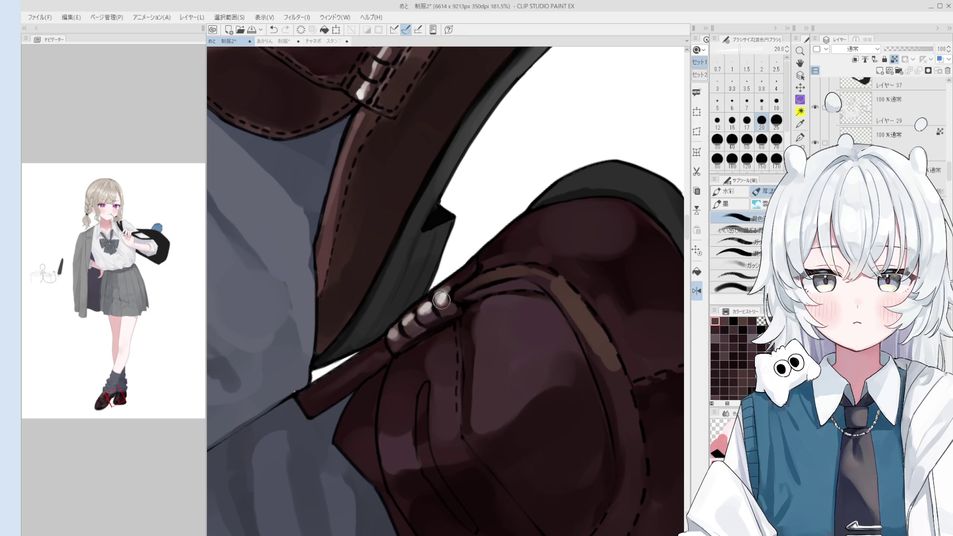
pyautogui.scroll(-2, 496, 337)
pyautogui.scroll(-1, 555, 376)
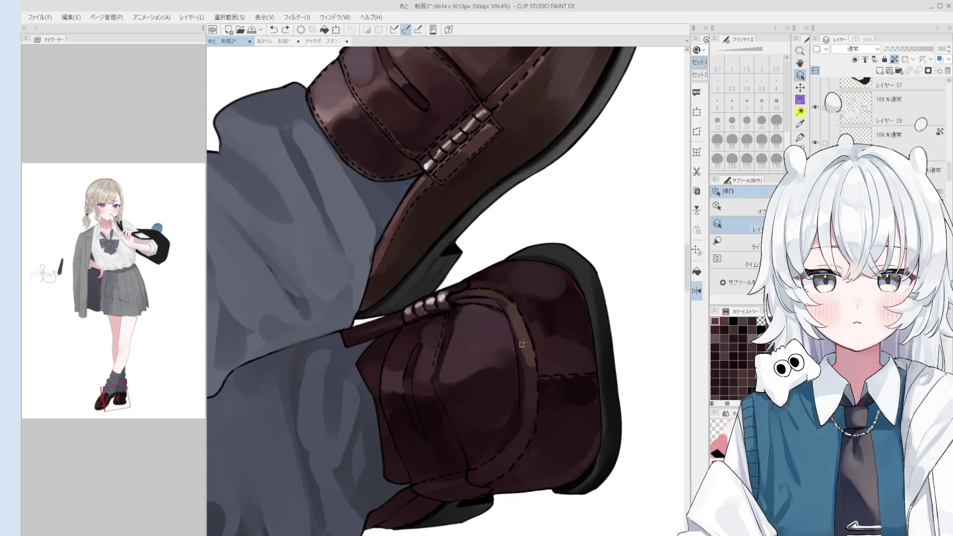
pyautogui.press(']')
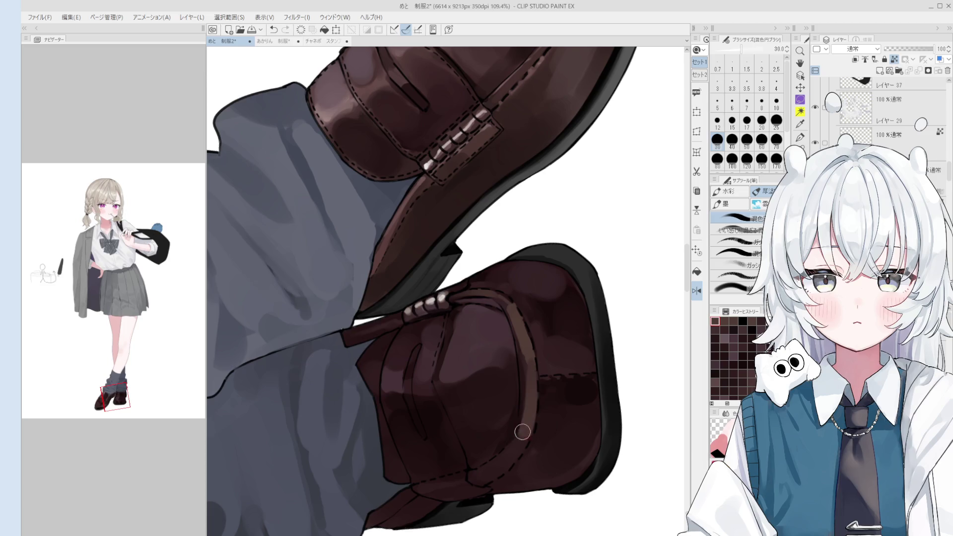
pyautogui.scroll(-2, 526, 416)
pyautogui.press('h')
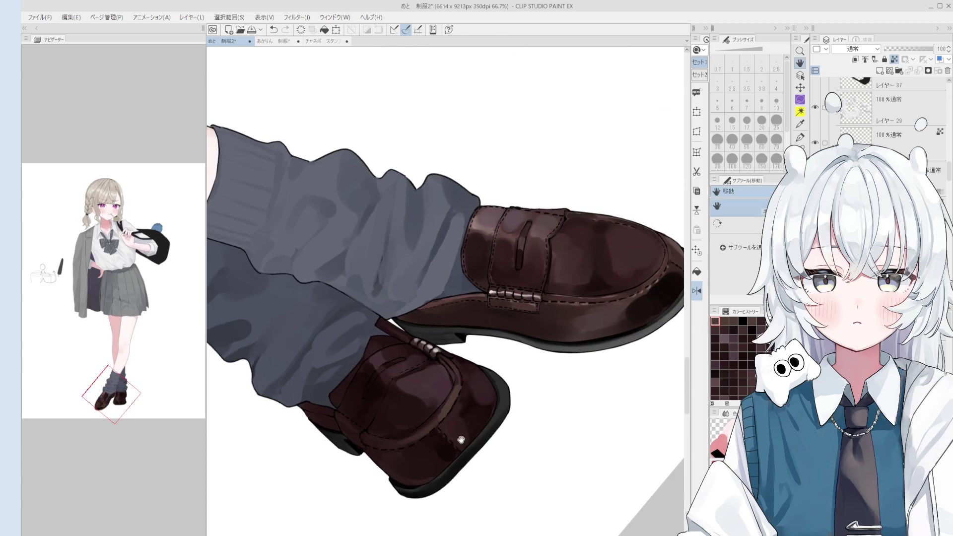
pyautogui.scroll(-1, 497, 417)
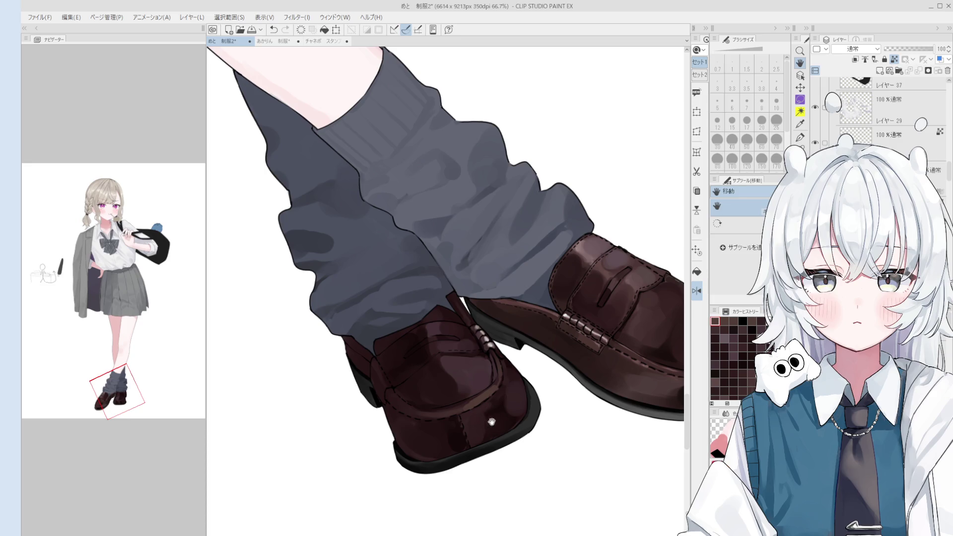
# - Straighten the canvas view and set the blending brush to size 120
pyautogui.press('b')
pyautogui.scroll(-1, 516, 408)
pyautogui.press(']')
pyautogui.press(']')
pyautogui.press(']')
pyautogui.scroll(-1, 504, 425)
pyautogui.press('-')
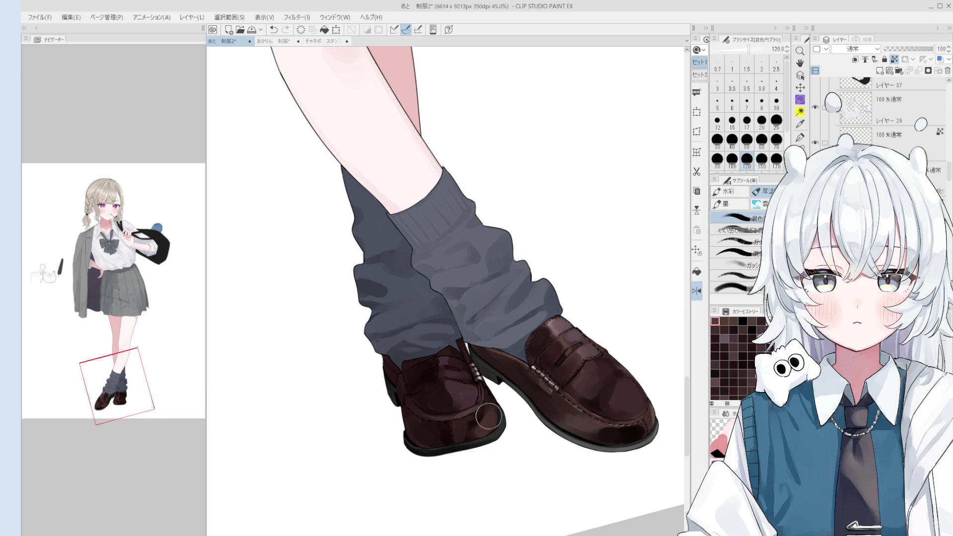
pyautogui.press('[')
pyautogui.press('[')
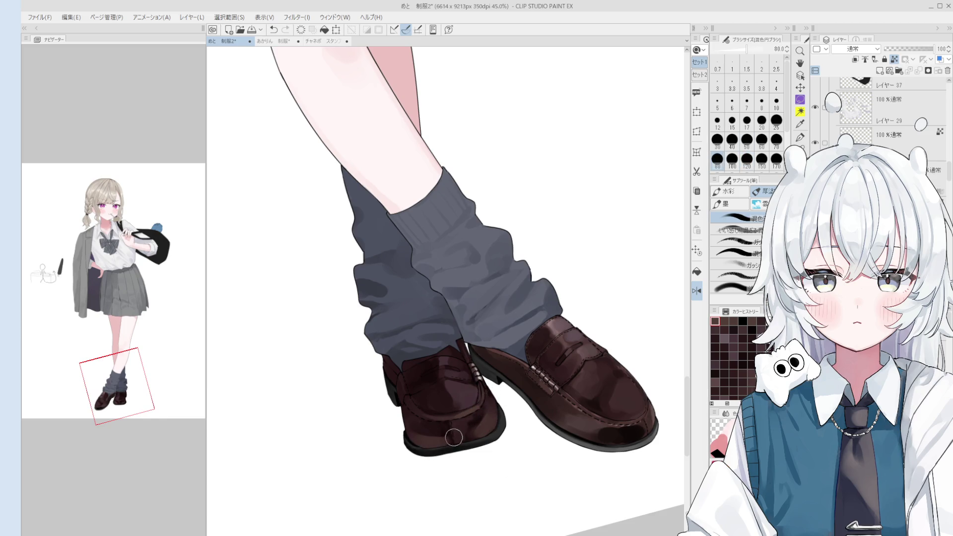
pyautogui.press('[')
pyautogui.press('[')
pyautogui.press('[')
pyautogui.press(']')
pyautogui.press(']')
pyautogui.press(']')
pyautogui.press(']')
pyautogui.press(']')
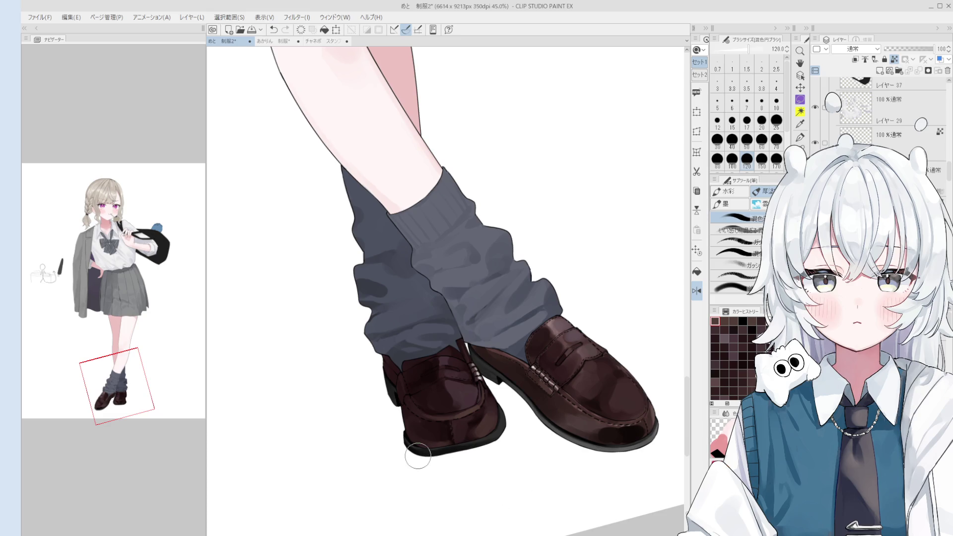
# - Paint glossy shading and strap detail onto the left loafer
pyautogui.press('o')
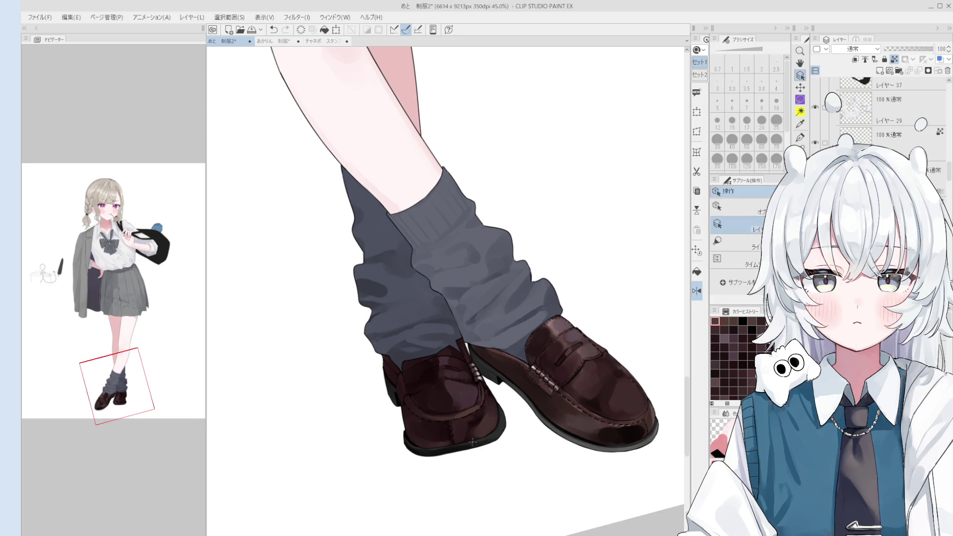
pyautogui.scroll(3, 472, 444)
pyautogui.press('b')
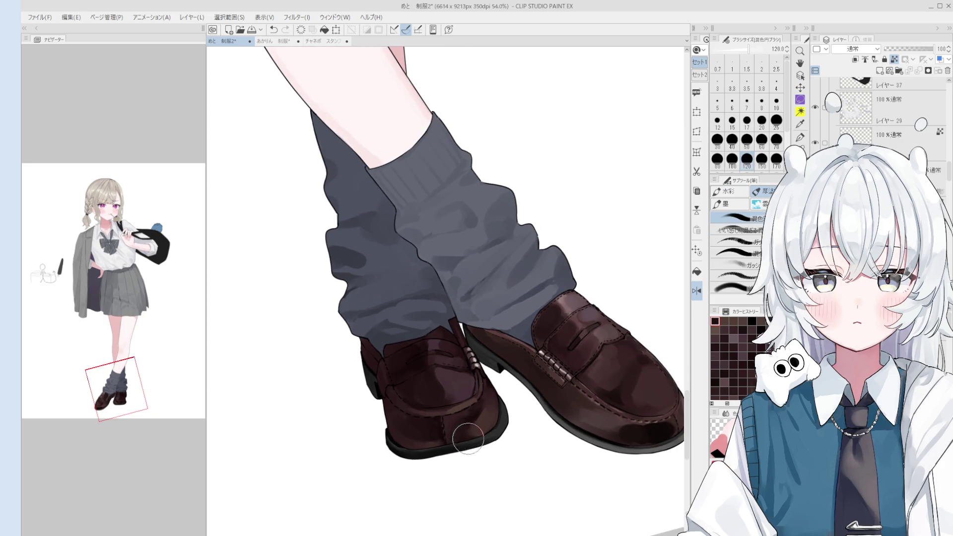
pyautogui.scroll(-3, 457, 433)
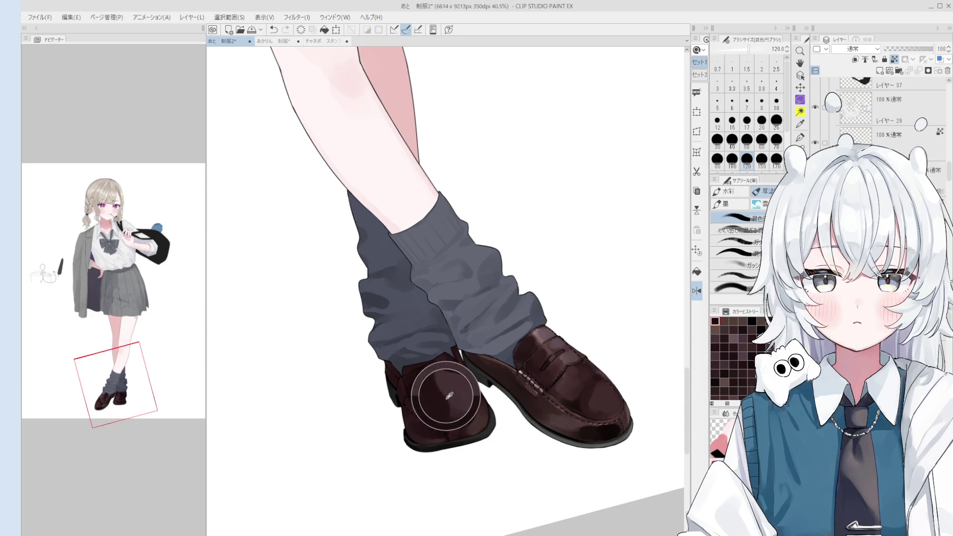
pyautogui.moveTo(449, 396); pyautogui.dragTo(496, 435)
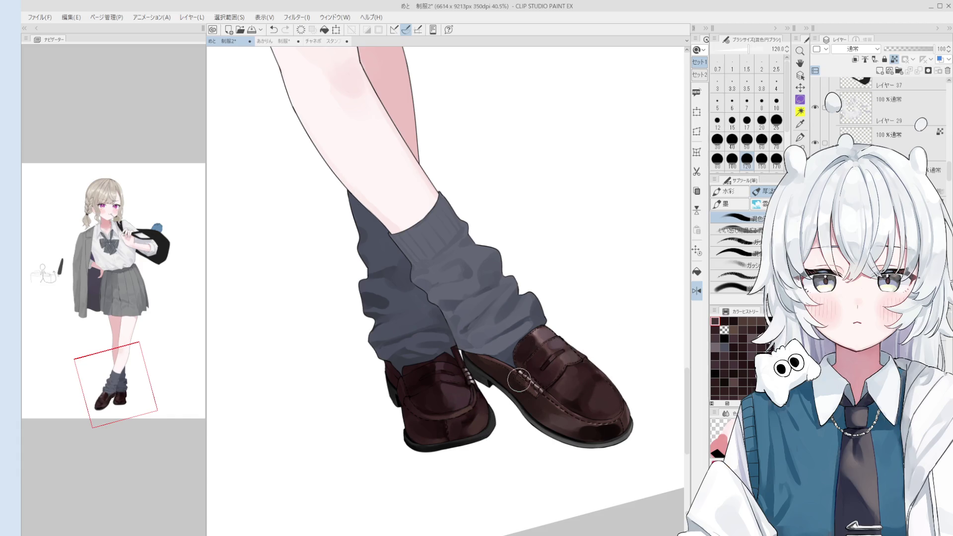
pyautogui.scroll(1, 449, 366)
pyautogui.scroll(1, 450, 366)
pyautogui.scroll(2, 449, 366)
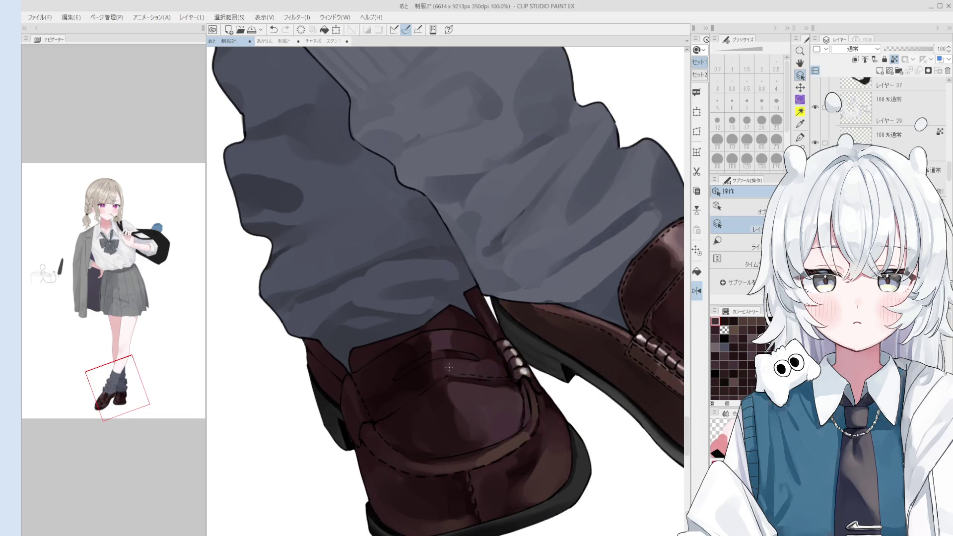
# - Frame the shoes, shrink the brush to 7 px and sample the loafer's leather colour
pyautogui.moveTo(450, 366); pyautogui.dragTo(499, 364)
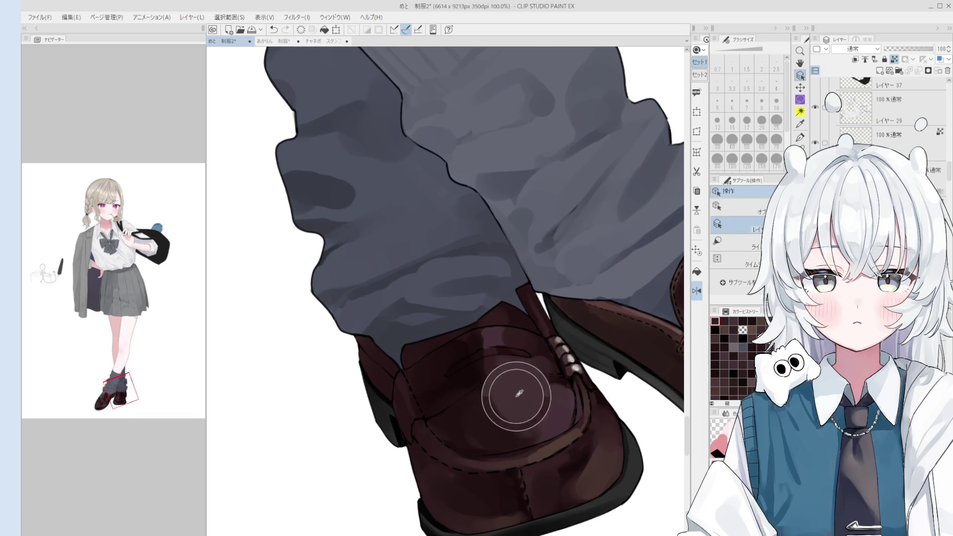
pyautogui.scroll(-1, 506, 347)
pyautogui.press(']')
pyautogui.press(']')
pyautogui.press(']')
pyautogui.scroll(-2, 497, 347)
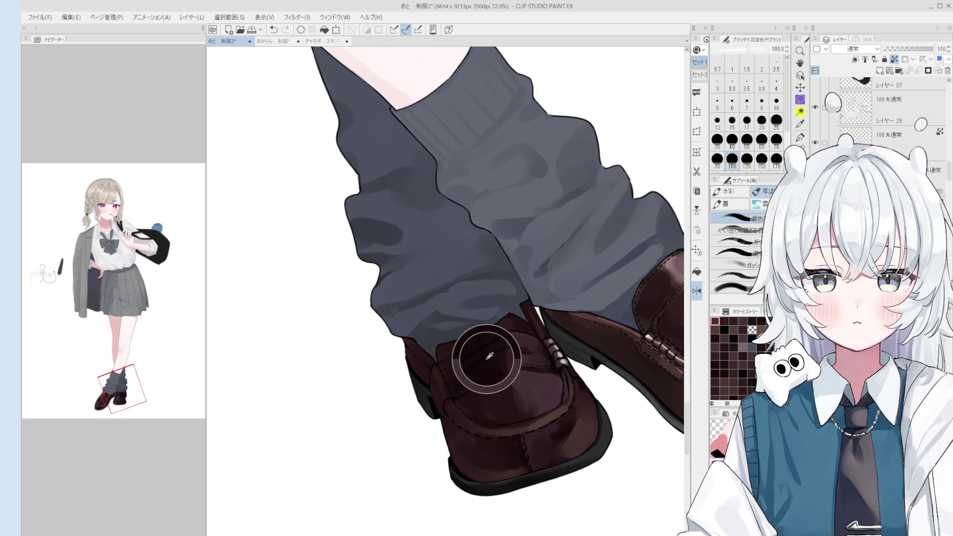
pyautogui.press('[')
pyautogui.press('[')
pyautogui.press('[')
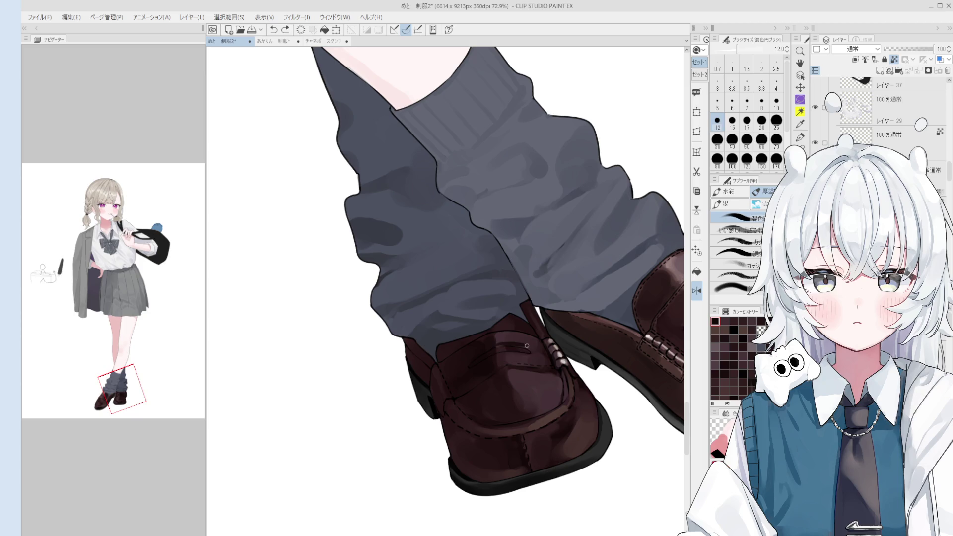
pyautogui.scroll(4, 521, 344)
pyautogui.press('[')
pyautogui.press('[')
pyautogui.press('[')
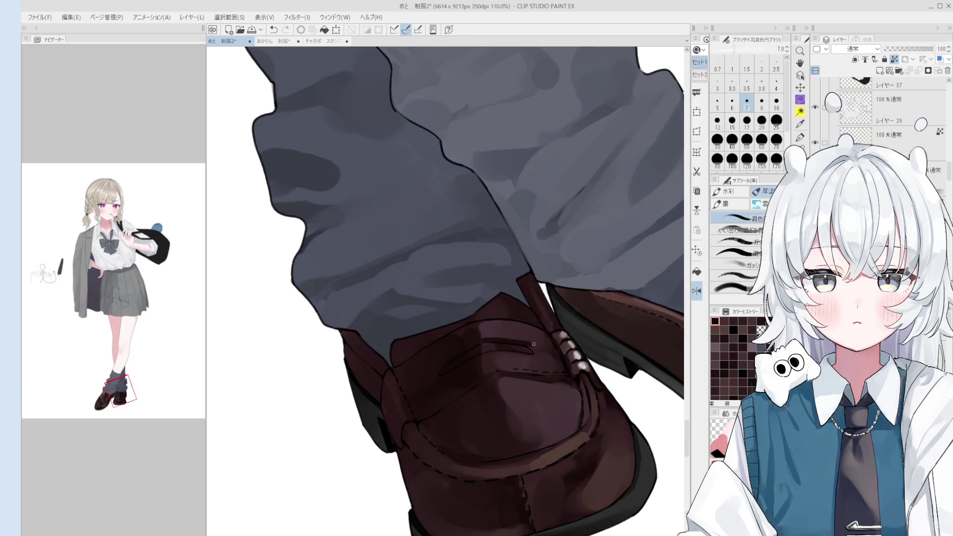
pyautogui.keyDown('alt'); pyautogui.click(520, 321); pyautogui.keyUp('alt')
# - Shade the strap slot and apron in deeper maroon using leather colours at 8–10 px
pyautogui.press(']')
pyautogui.press(']')
pyautogui.keyDown('alt'); pyautogui.click(505, 333); pyautogui.keyUp('alt')
pyautogui.scroll(-1, 509, 330)
pyautogui.press('o')
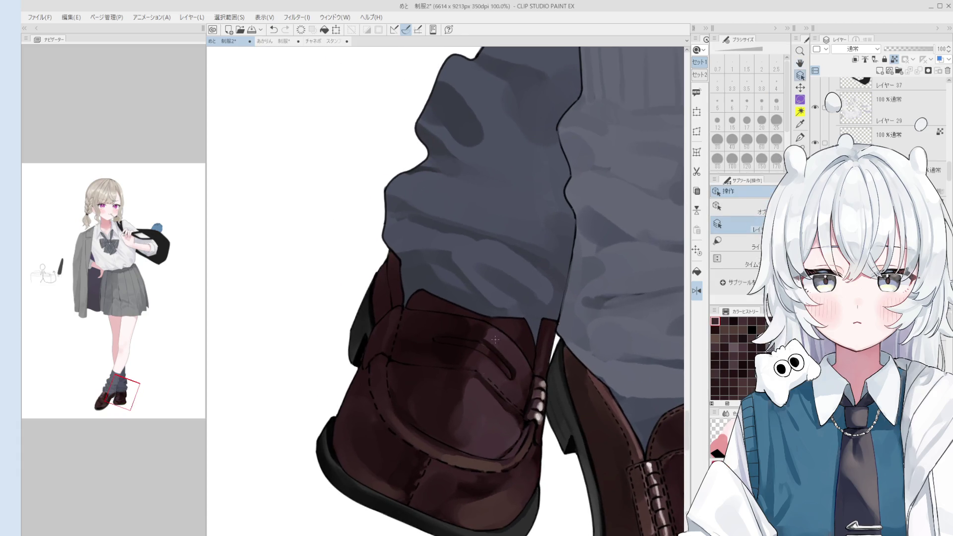
pyautogui.press('b')
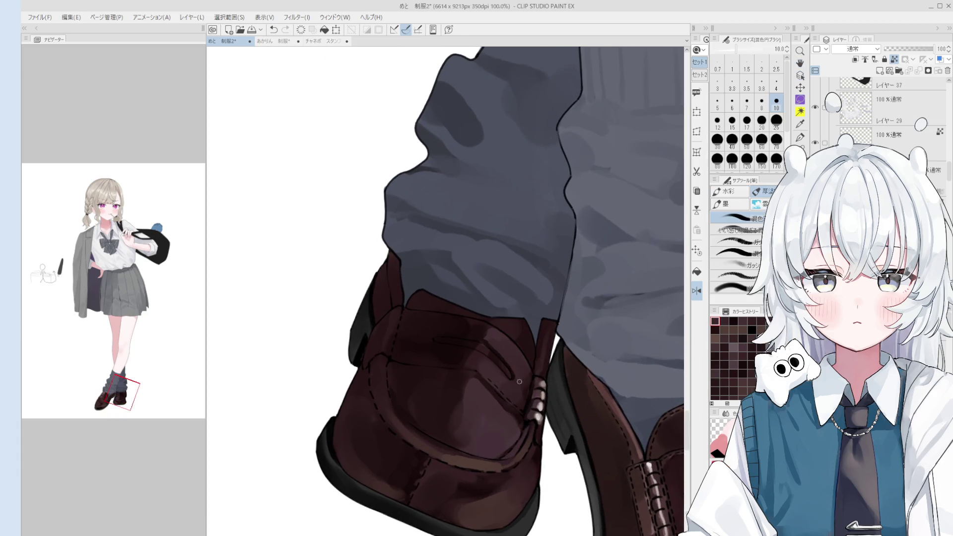
pyautogui.keyDown('alt'); pyautogui.click(500, 361); pyautogui.keyUp('alt')
pyautogui.scroll(1, 494, 373)
pyautogui.press('[')
pyautogui.moveTo(485, 376); pyautogui.dragTo(481, 271)
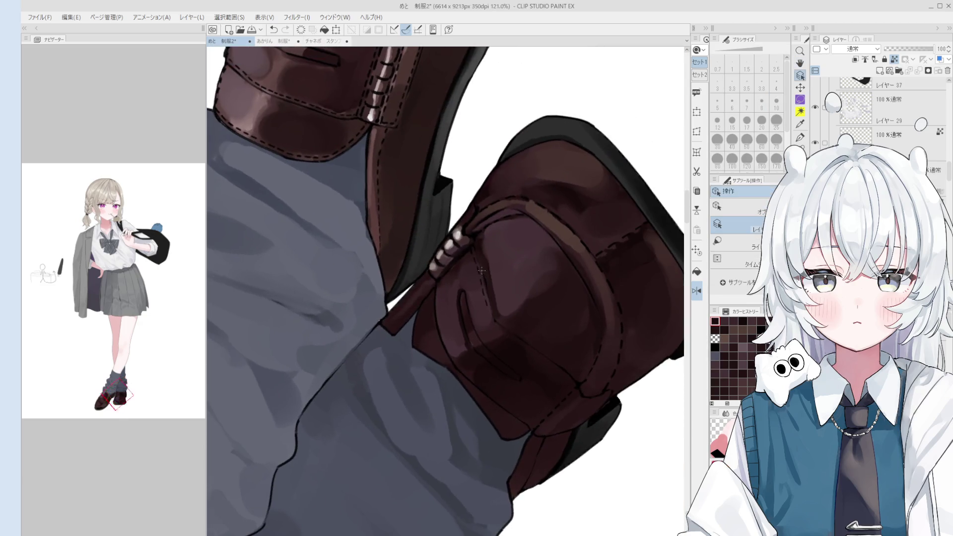
# - Select layer 26 and switch to the pen for drawing stitches
pyautogui.scroll(4, 481, 271)
pyautogui.keyDown('ctrl'); pyautogui.click(462, 238); pyautogui.keyUp('ctrl')
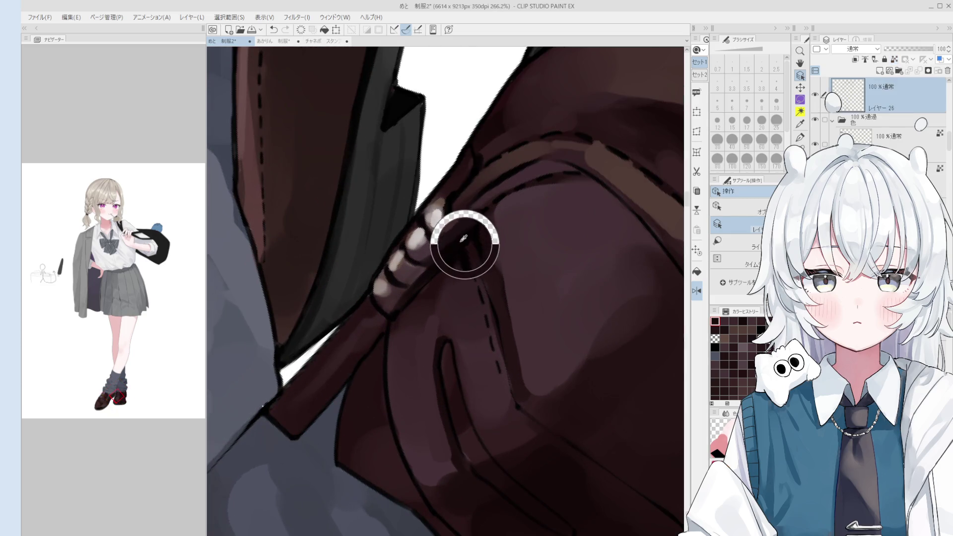
pyautogui.scroll(1, 477, 275)
pyautogui.press('p')
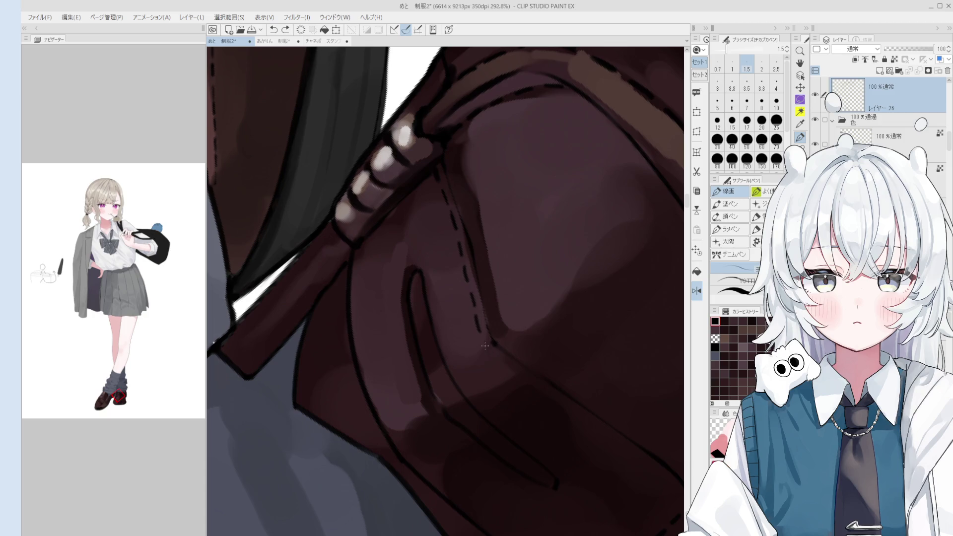
# - Draw dashed stitch marks along the seam curving around the toe, redoing misplaced dashes
pyautogui.scroll(-1, 485, 346)
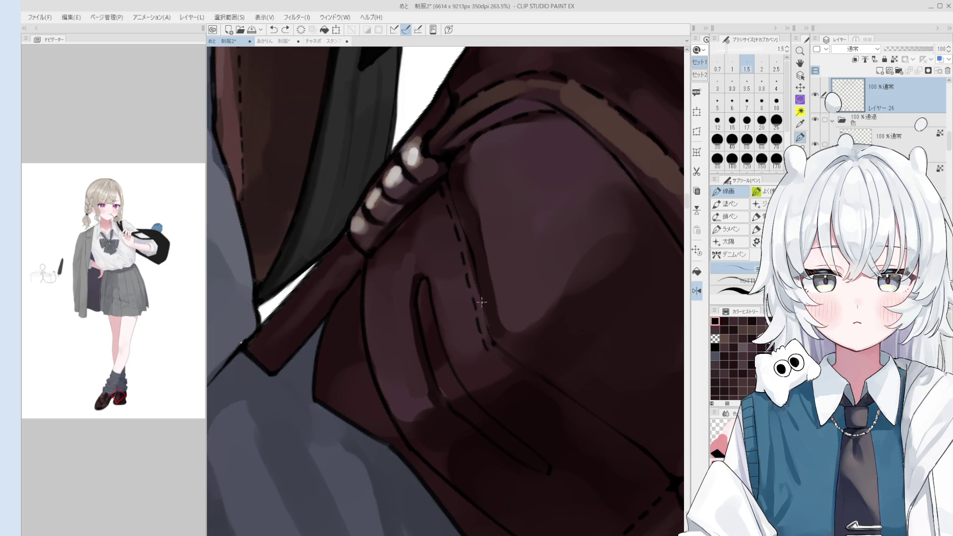
pyautogui.scroll(1, 485, 327)
pyautogui.scroll(1, 488, 347)
pyautogui.scroll(1, 483, 367)
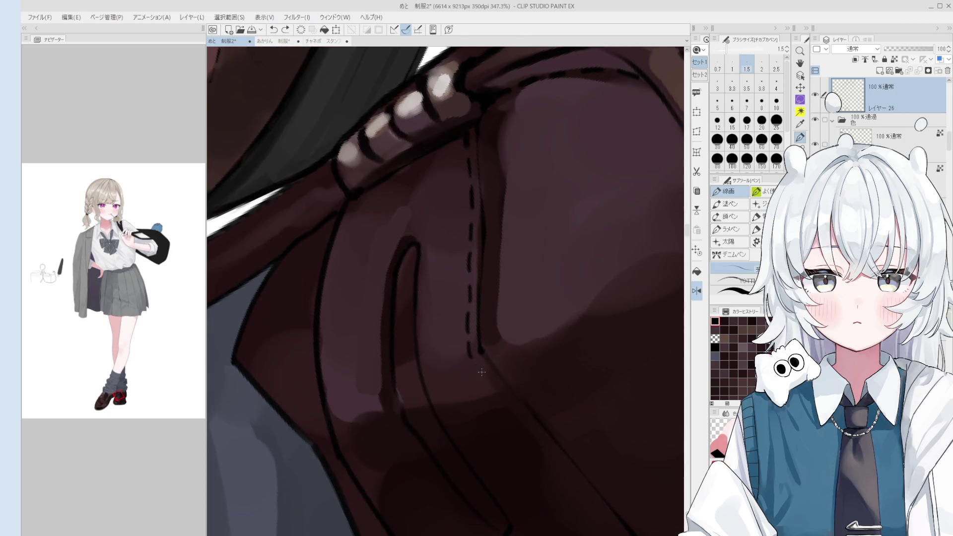
pyautogui.scroll(-3, 482, 372)
pyautogui.scroll(1, 472, 365)
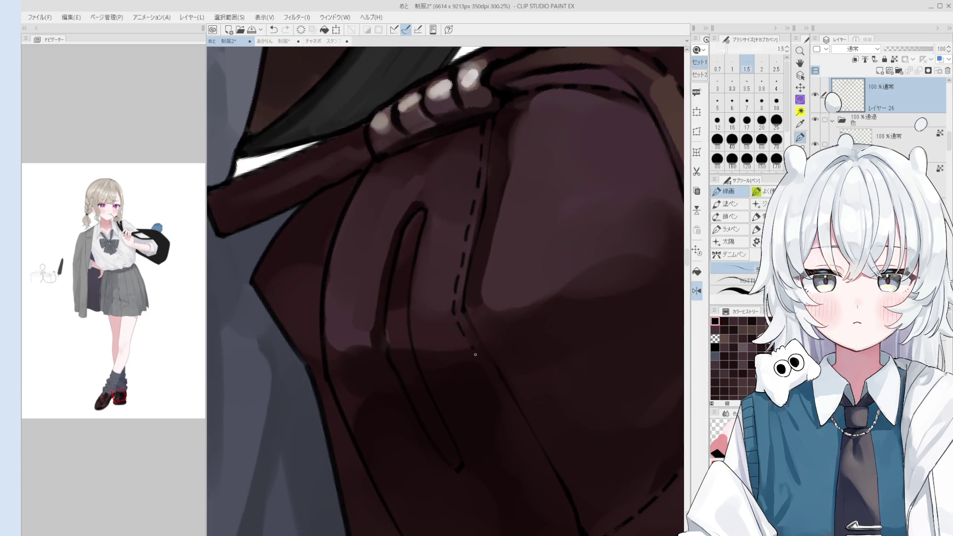
pyautogui.hotkey('ctrl', 'z')
pyautogui.moveTo(468, 344); pyautogui.dragTo(473, 351)
pyautogui.hotkey('ctrl', 'z')
pyautogui.scroll(-2, 488, 379)
pyautogui.scroll(-1, 487, 379)
pyautogui.scroll(1, 491, 362)
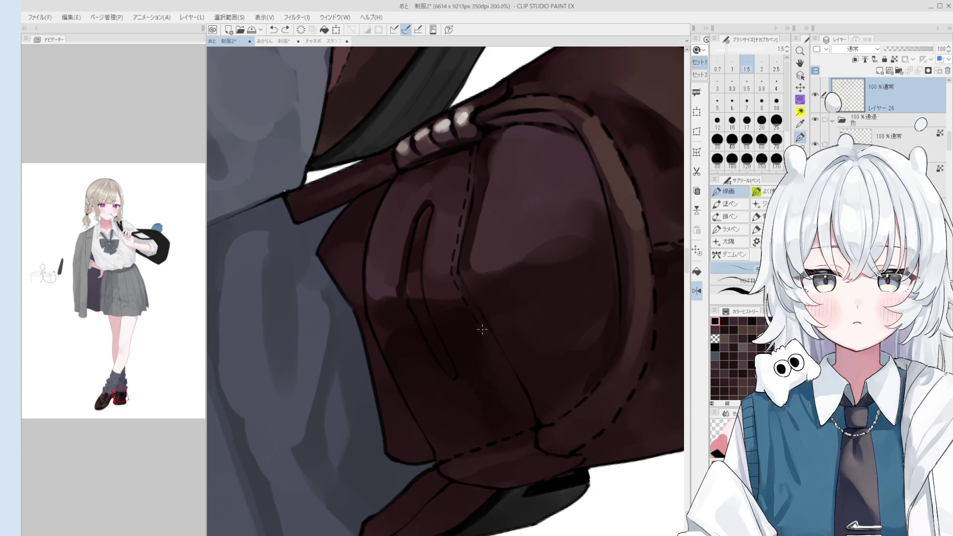
pyautogui.scroll(2, 483, 331)
pyautogui.hotkey('ctrl', 'z')
pyautogui.moveTo(480, 327); pyautogui.dragTo(488, 340)
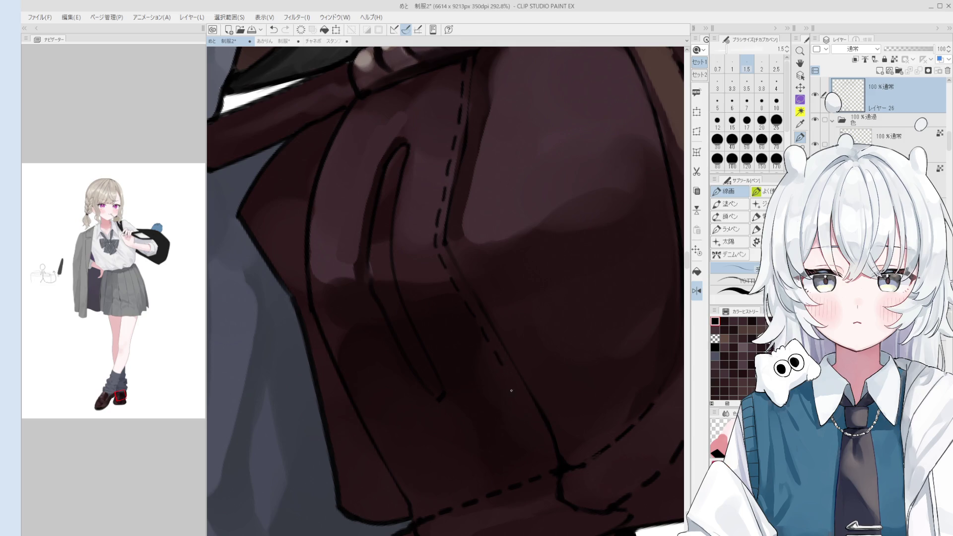
# - Continue the stitch dashes further down the seam at 1.0–1.5 px toward the welt
pyautogui.press('[')
pyautogui.moveTo(512, 382)
pyautogui.mouseDown()
pyautogui.moveTo(521, 394)
pyautogui.moveTo(517, 388)
pyautogui.mouseUp()
pyautogui.press(']')
pyautogui.hotkey('ctrl', 'z')
pyautogui.scroll(2, 518, 390)
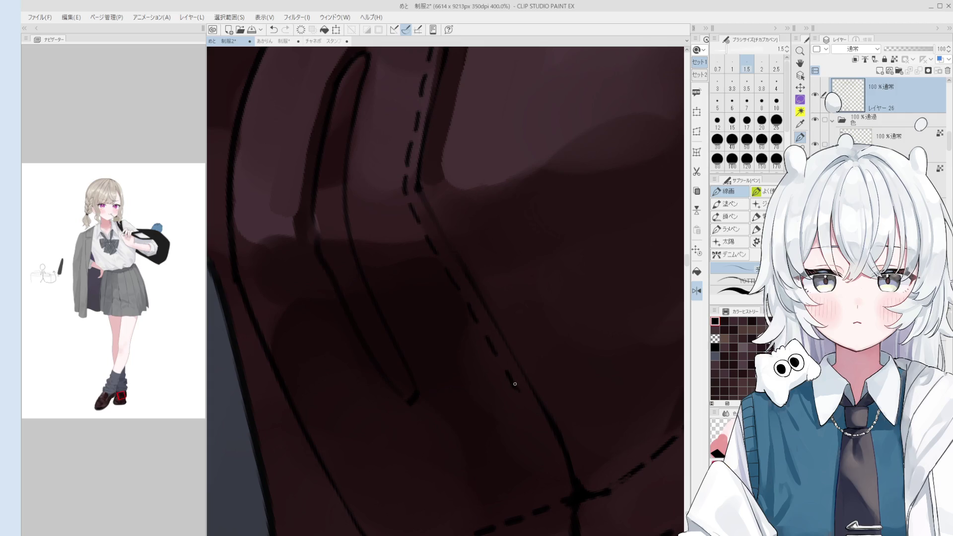
pyautogui.scroll(-1, 529, 420)
pyautogui.moveTo(526, 405); pyautogui.dragTo(548, 450)
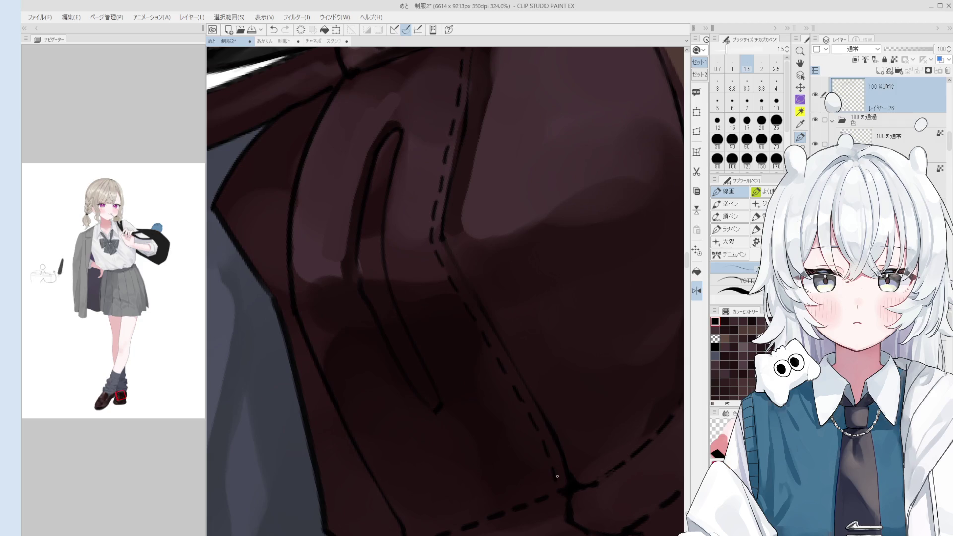
pyautogui.scroll(-3, 551, 479)
pyautogui.moveTo(460, 493); pyautogui.dragTo(530, 473)
pyautogui.scroll(1, 451, 396)
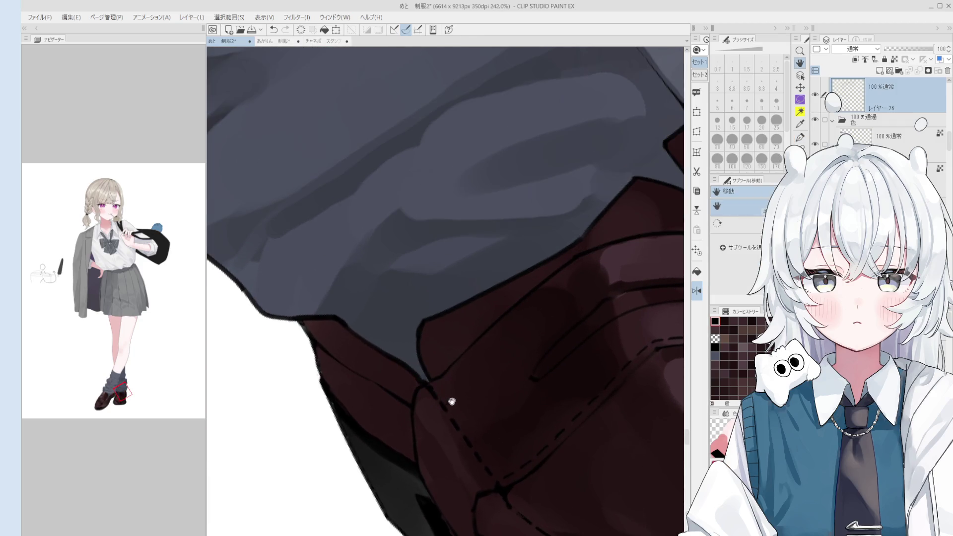
# - Thicken the pen to 2.0 and redraw the seam's stitch dashes, retrying misplaced ones
pyautogui.press('p')
pyautogui.scroll(1, 449, 397)
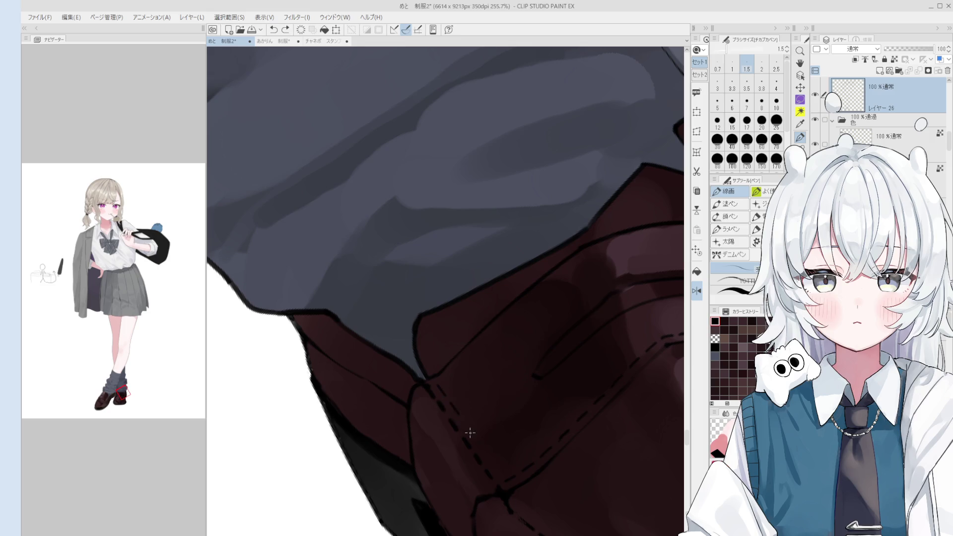
pyautogui.press(']')
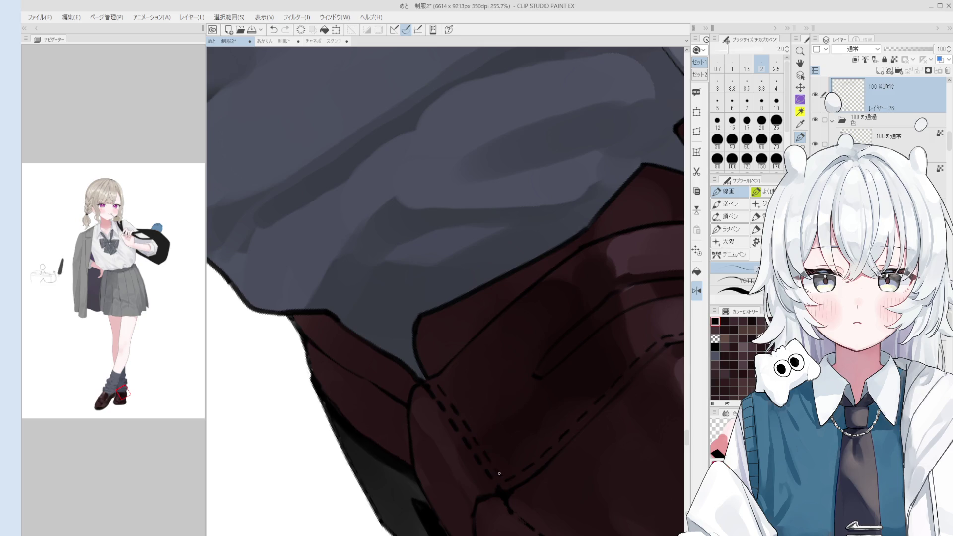
pyautogui.scroll(1, 500, 475)
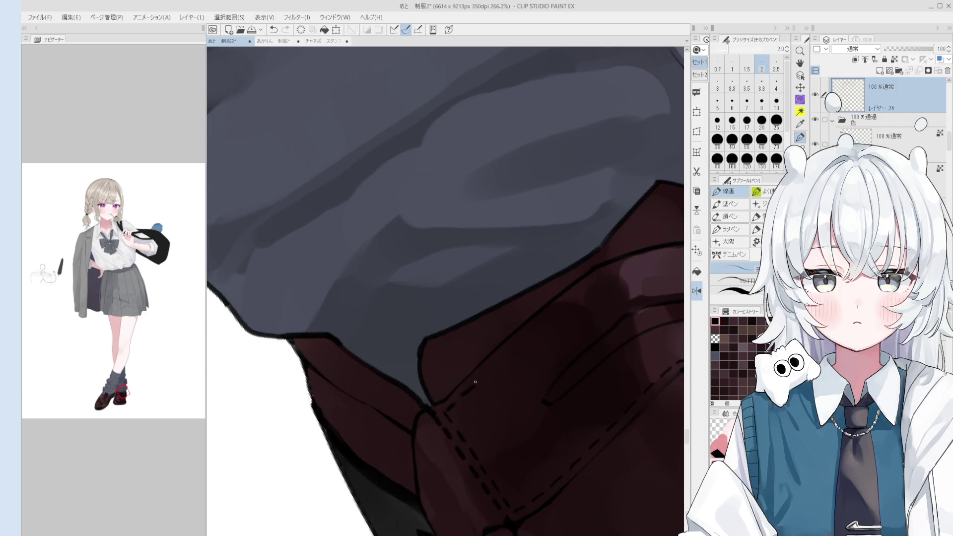
pyautogui.hotkey('ctrl', 'z')
pyautogui.moveTo(460, 395); pyautogui.dragTo(472, 386)
pyautogui.hotkey('ctrl', 'z')
pyautogui.moveTo(493, 366); pyautogui.dragTo(503, 354)
pyautogui.hotkey('ctrl', 'z')
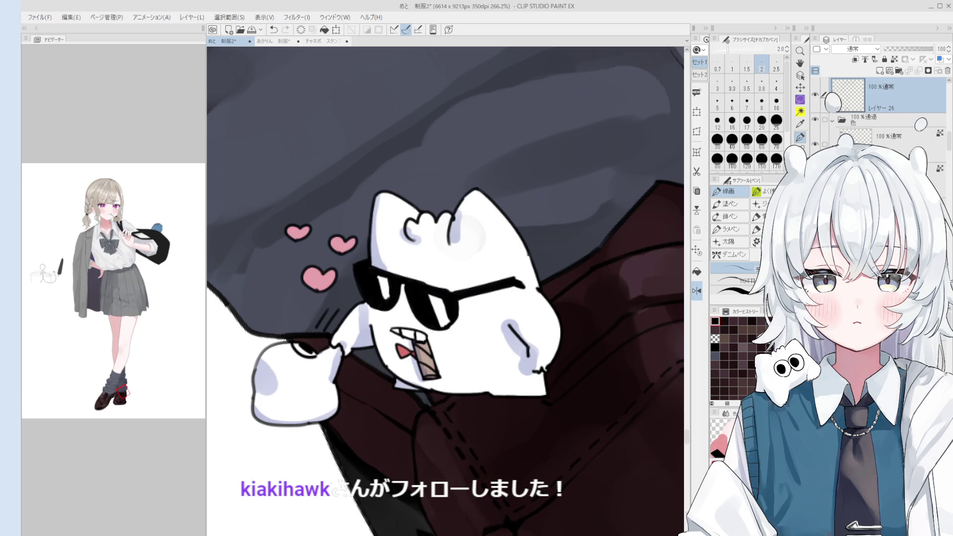
# - Erase stray stitch marks and refine the second dashed line down the apron toward the sole
pyautogui.hotkey('ctrl', '-')
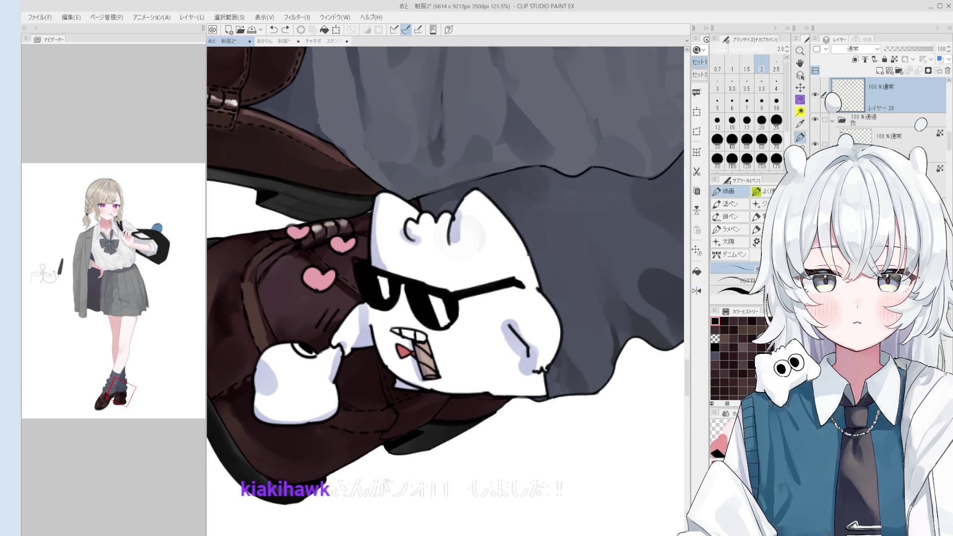
pyautogui.hotkey('ctrl', '+')
pyautogui.hotkey('ctrl', '+')
pyautogui.hotkey('ctrl', '+')
pyautogui.hotkey('ctrl', '+')
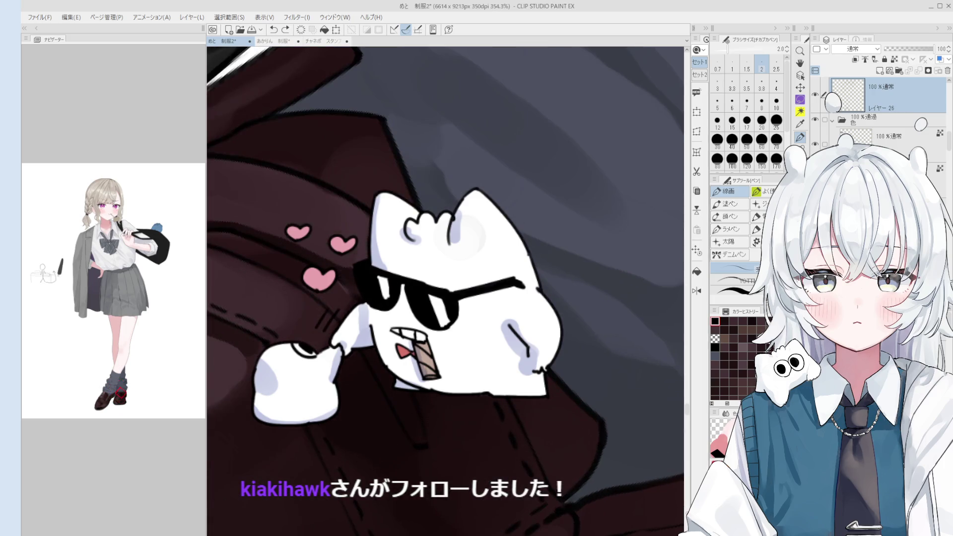
pyautogui.scroll(-2, 445, 290)
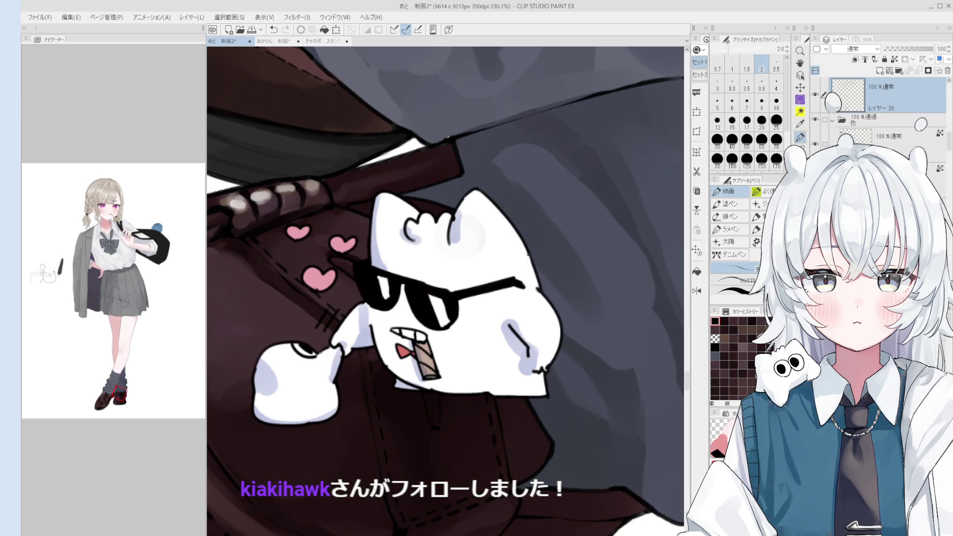
pyautogui.press('e')
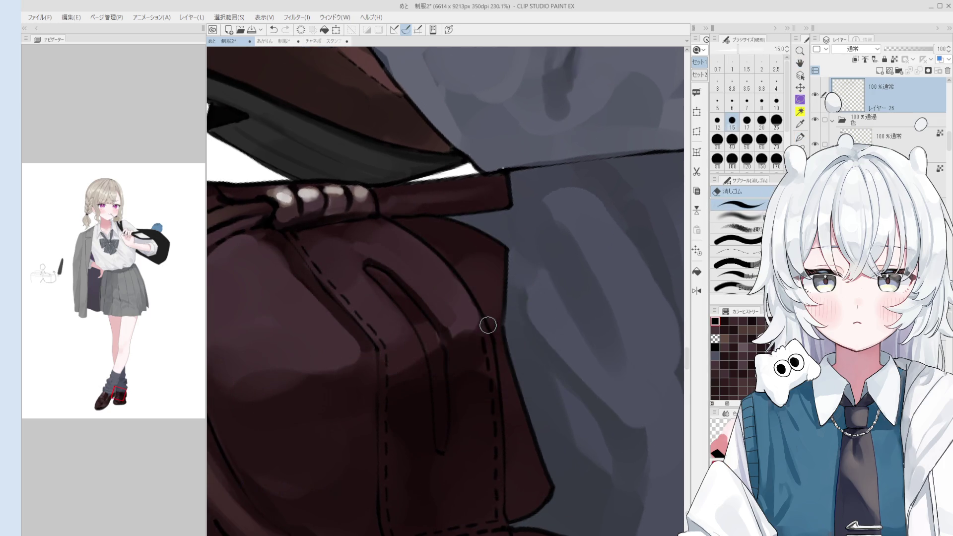
pyautogui.scroll(1, 488, 325)
pyautogui.press('p')
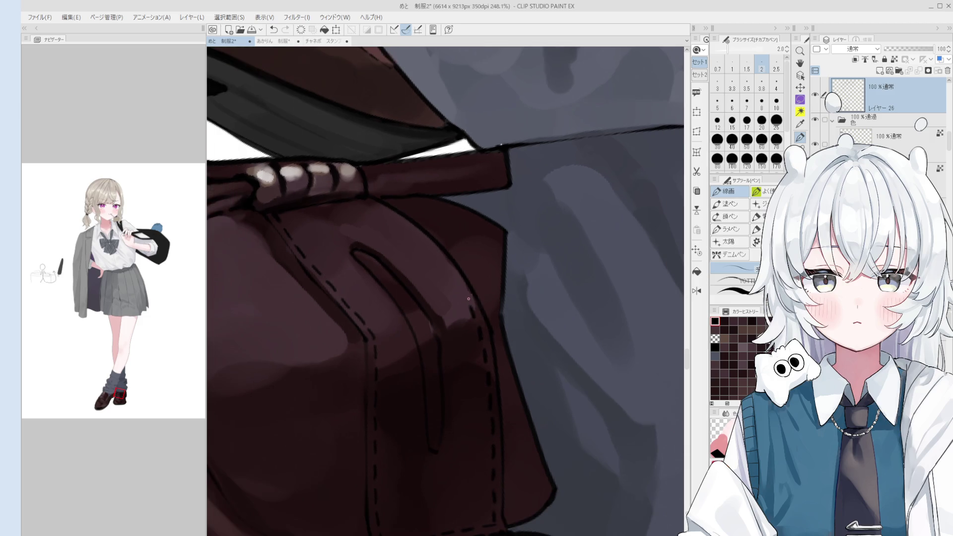
pyautogui.scroll(-1, 462, 293)
pyautogui.scroll(-1, 454, 283)
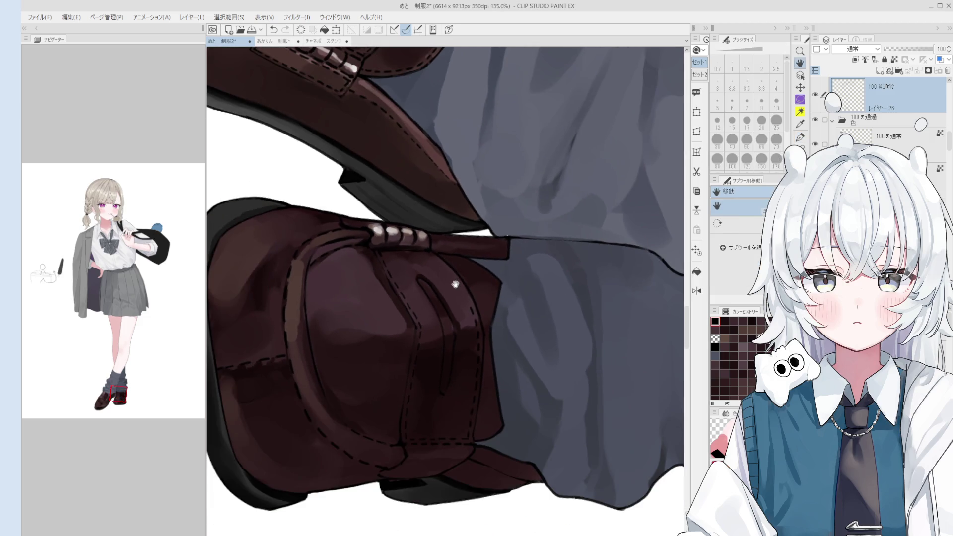
pyautogui.scroll(1, 451, 279)
pyautogui.press('p')
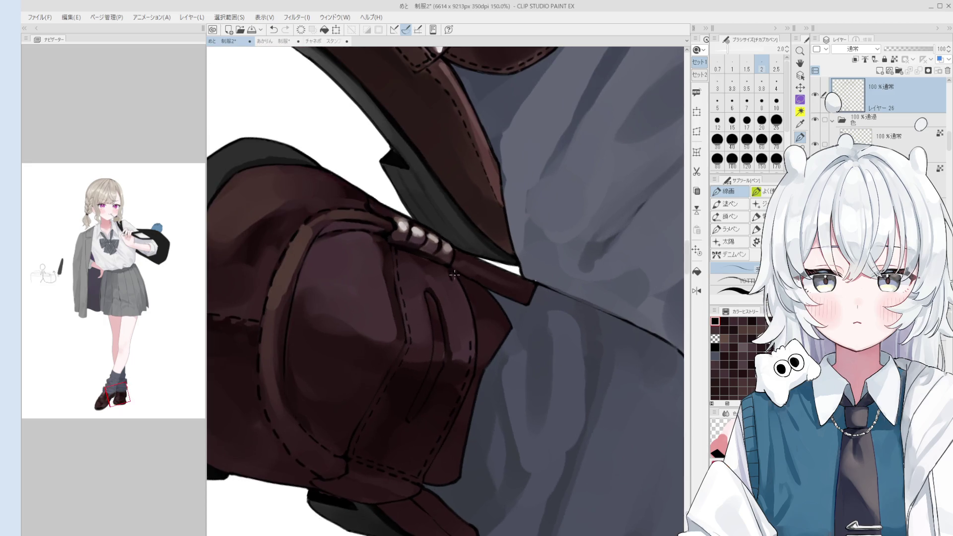
pyautogui.scroll(1, 451, 281)
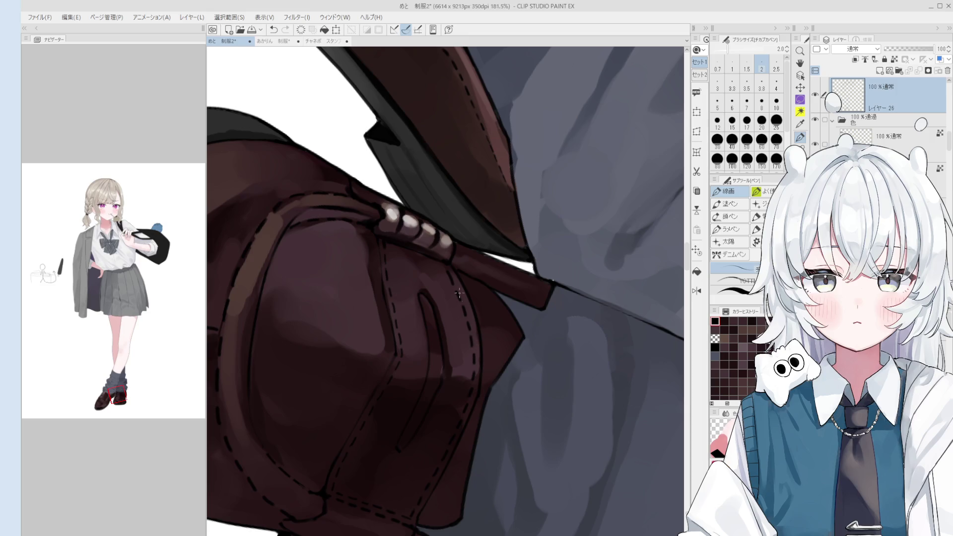
pyautogui.press('-')
pyautogui.press('-')
pyautogui.press('-')
pyautogui.press('-')
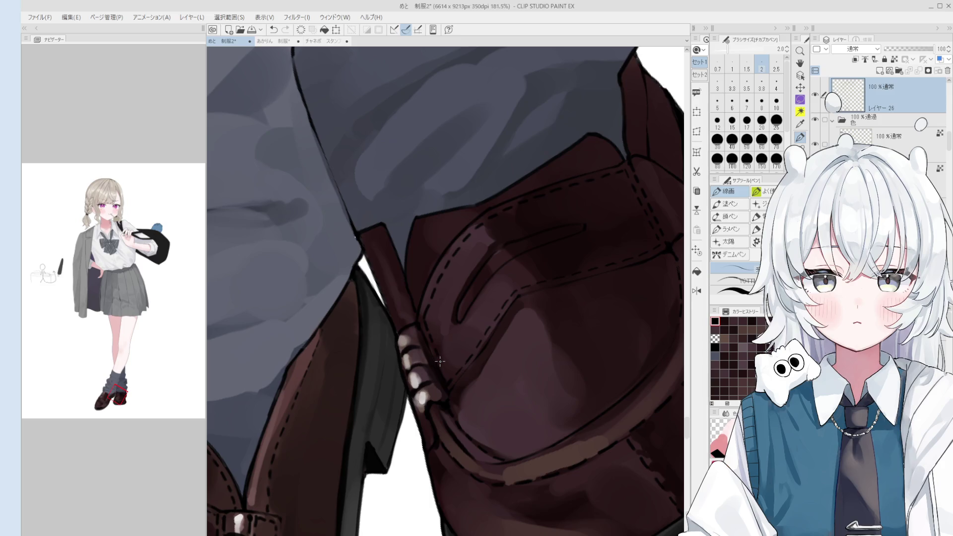
pyautogui.scroll(-1, 435, 341)
pyautogui.scroll(2, 435, 342)
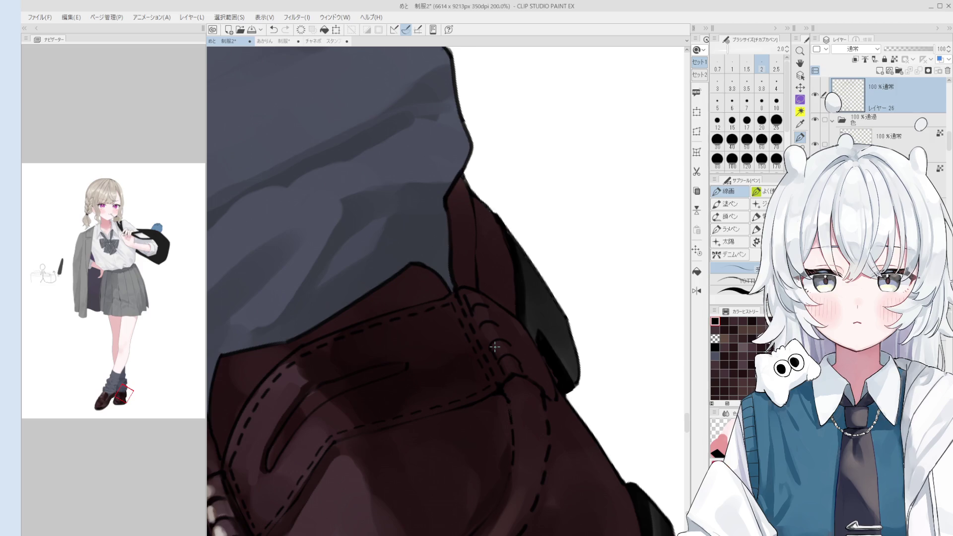
# - Zoom out and pick the layer holding the shoe painting from the artwork
pyautogui.scroll(-2, 494, 346)
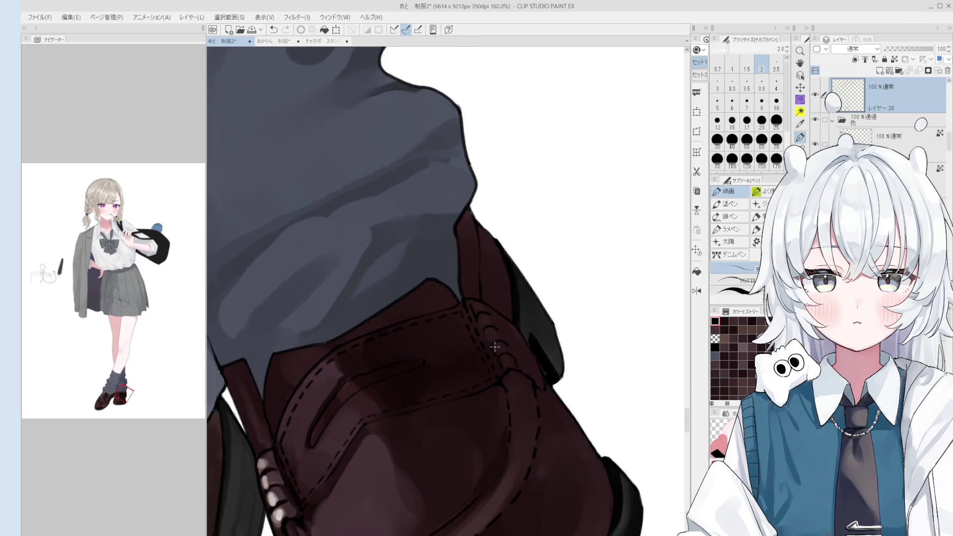
pyautogui.scroll(-2, 495, 346)
pyautogui.scroll(-2, 447, 387)
pyautogui.press('o')
pyautogui.click(367, 444)
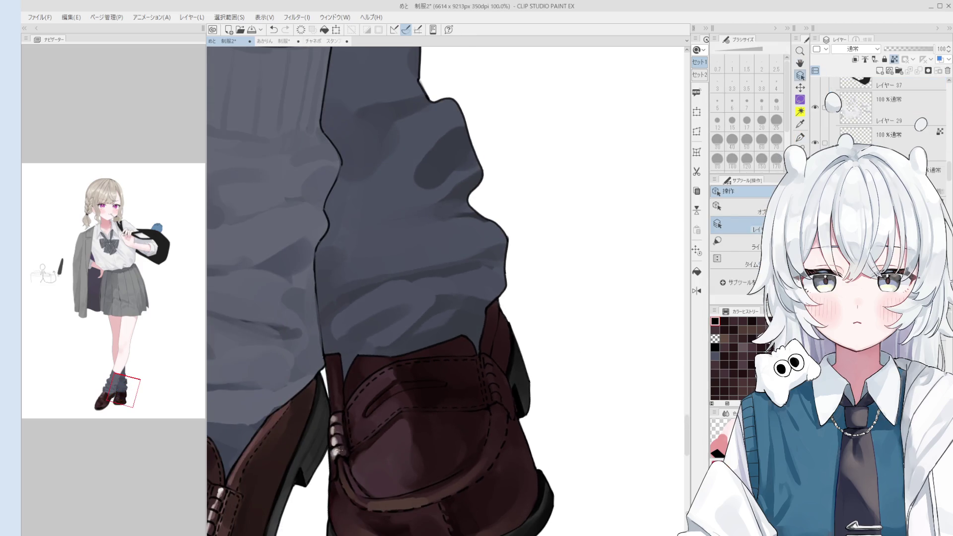
# - Paint a light highlight along the loafer strap with a soft brush around 30–40 px
pyautogui.scroll(-1, 517, 401)
pyautogui.press('b')
pyautogui.scroll(1, 516, 401)
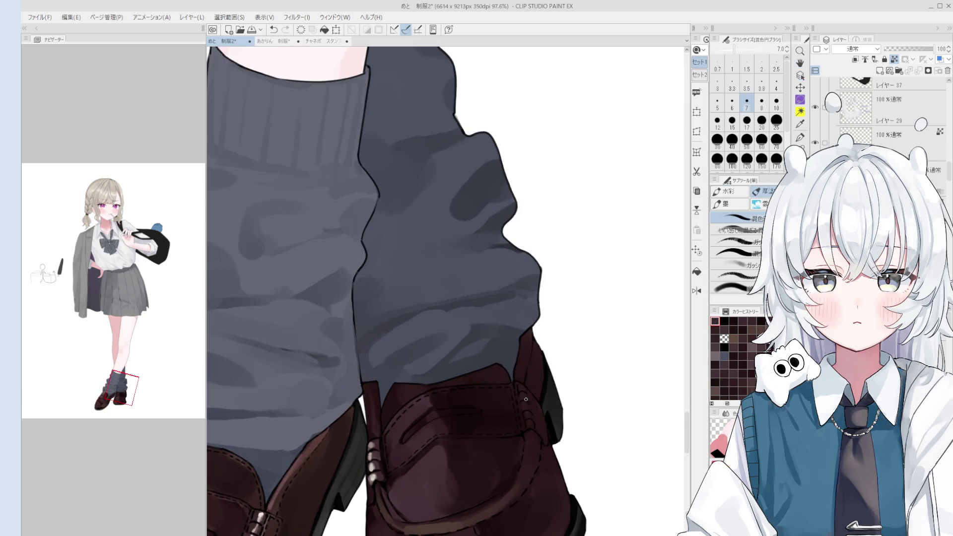
pyautogui.press(']')
pyautogui.press(']')
pyautogui.press(']')
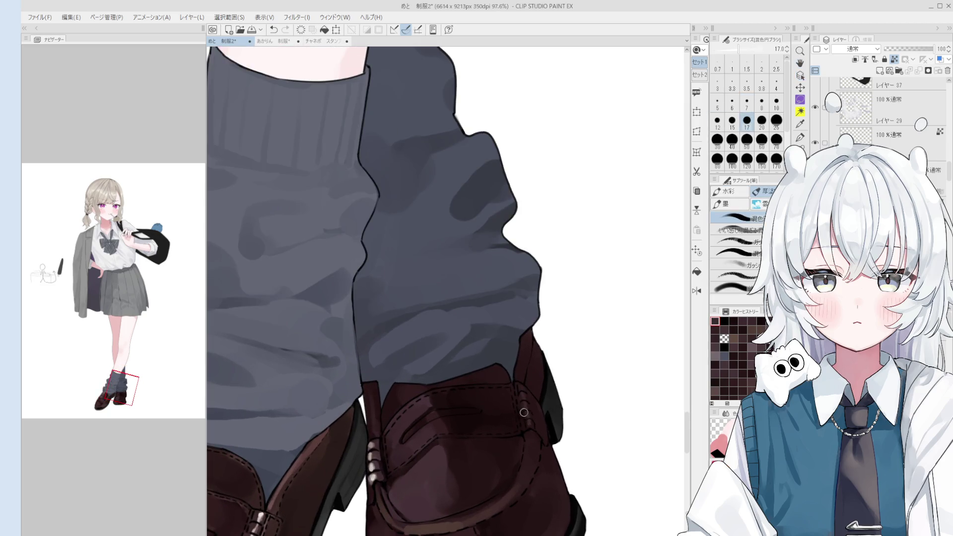
pyautogui.press(']')
pyautogui.press(']')
pyautogui.press(']')
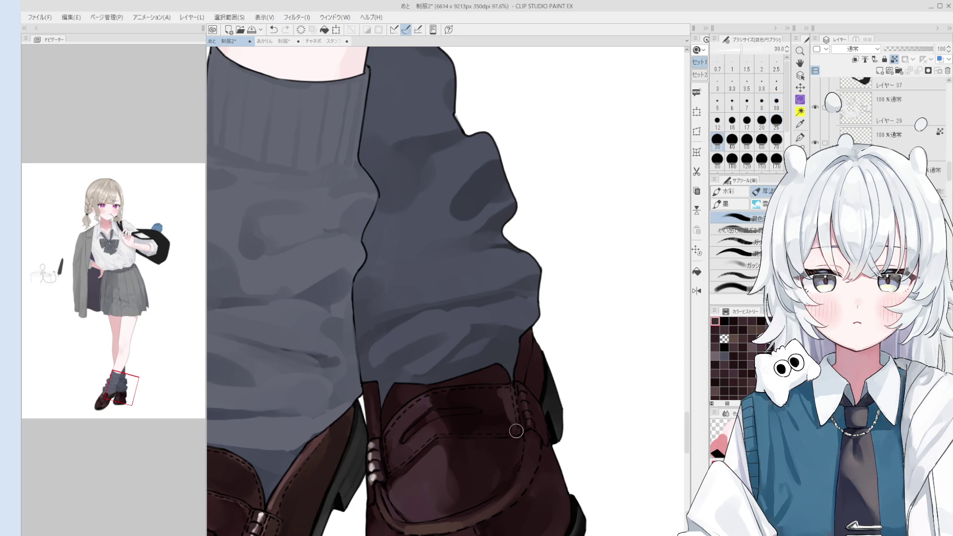
pyautogui.scroll(-1, 507, 394)
pyautogui.press(']')
pyautogui.press(']')
pyautogui.press('h')
pyautogui.press('[')
pyautogui.scroll(1, 453, 415)
pyautogui.press(']')
pyautogui.moveTo(454, 427); pyautogui.dragTo(479, 404)
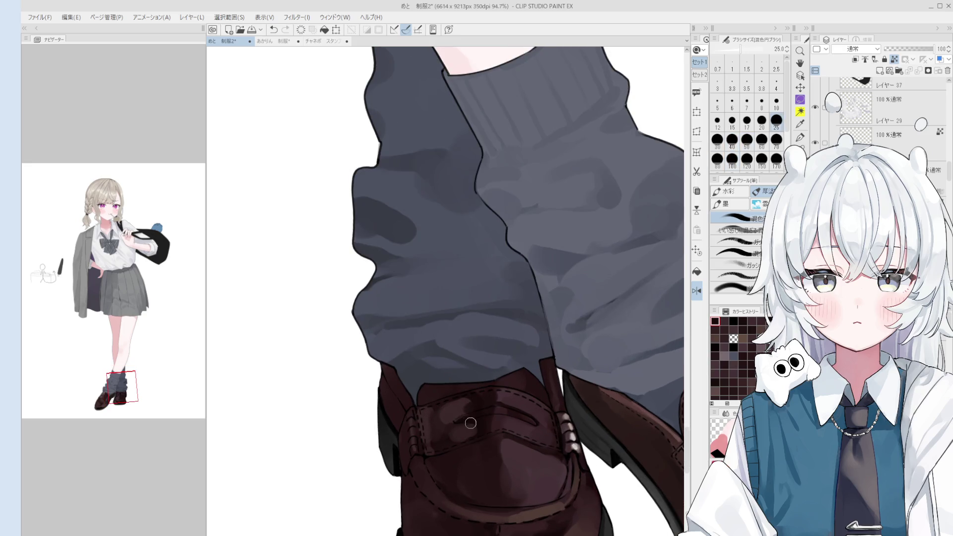
# - Undo the last highlight stroke and sample fresh leather colours from the shoe
pyautogui.press(']')
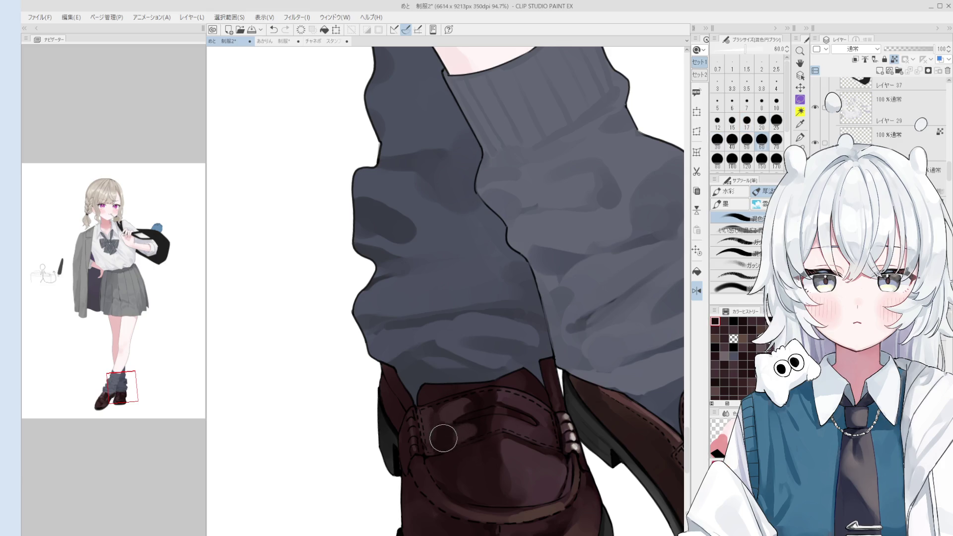
pyautogui.scroll(-1, 455, 434)
pyautogui.press(']')
pyautogui.press(']')
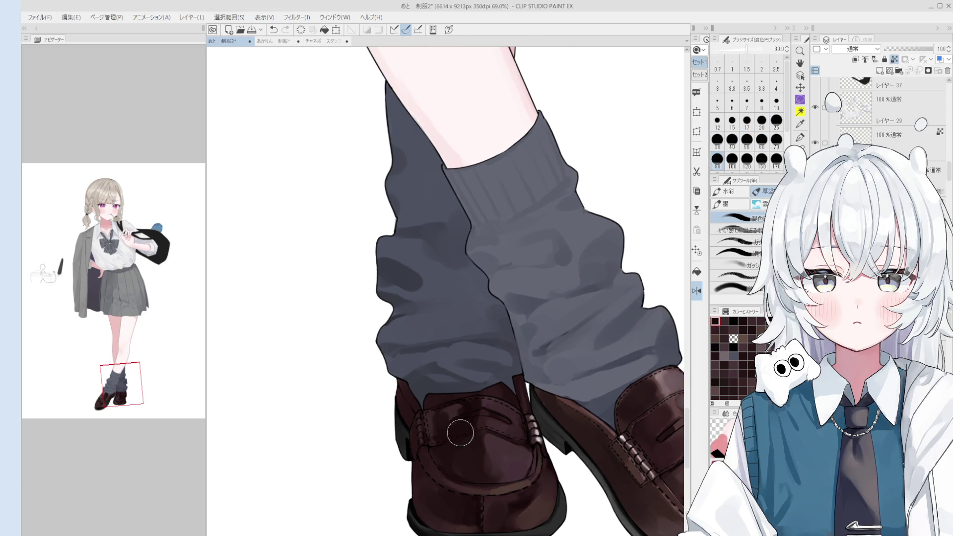
pyautogui.press('-')
pyautogui.scroll(-1, 505, 432)
pyautogui.press('-')
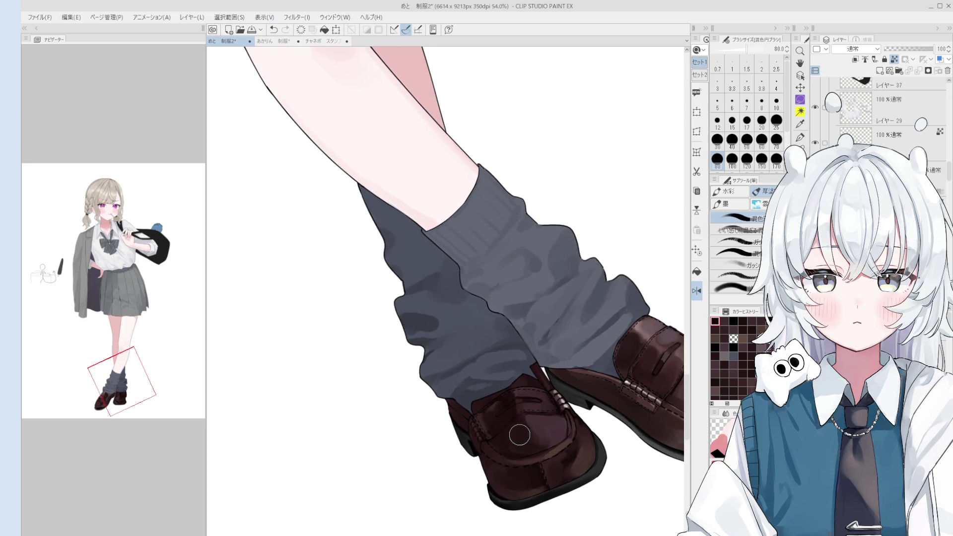
pyautogui.press('[')
pyautogui.press('[')
pyautogui.press('[')
pyautogui.scroll(1, 511, 429)
pyautogui.hotkey('ctrl', 'z')
pyautogui.keyDown('alt'); pyautogui.click(477, 429); pyautogui.keyUp('alt')
pyautogui.click(477, 430)
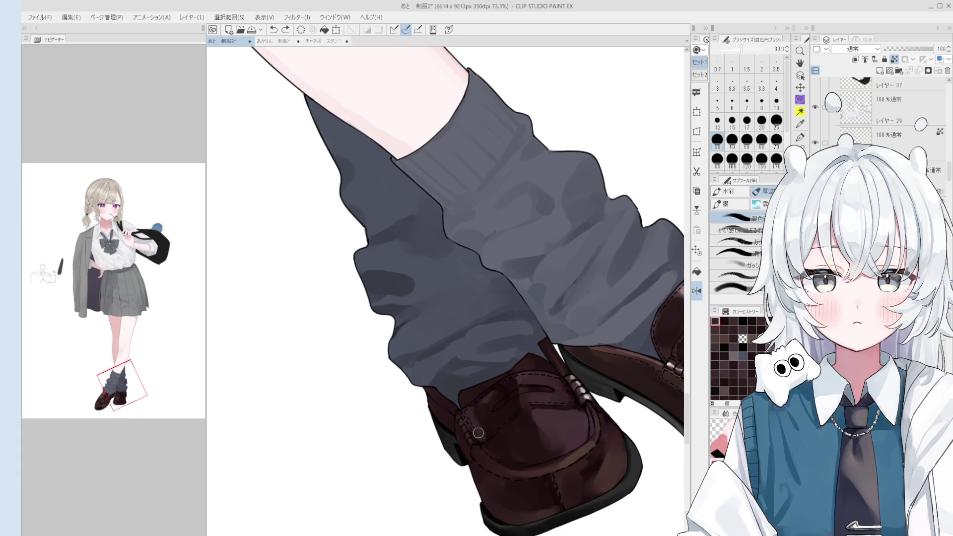
pyautogui.keyDown('alt'); pyautogui.click(579, 382); pyautogui.keyUp('alt')
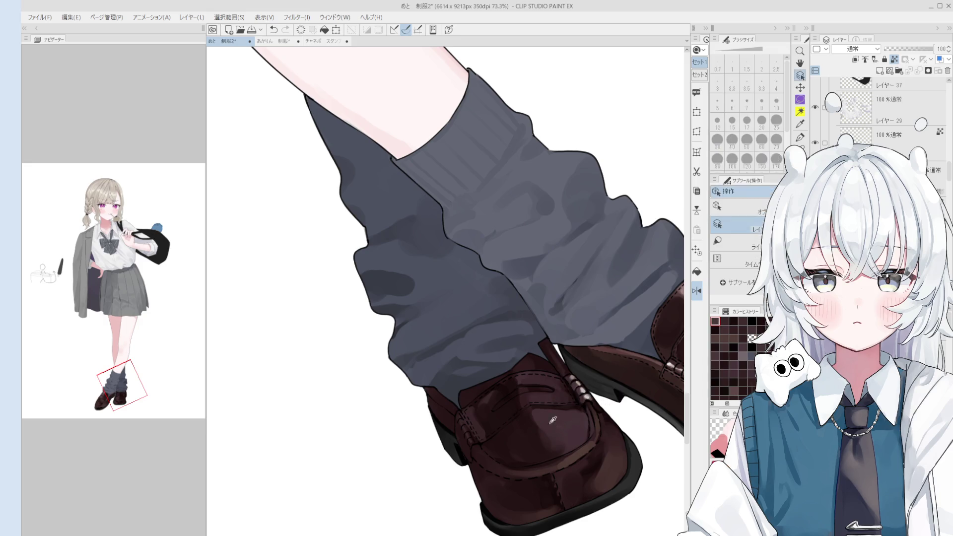
# - Select another shoe layer and return to the soft brush at about 30 px
pyautogui.press(']')
pyautogui.press(']')
pyautogui.press(']')
pyautogui.press(']')
pyautogui.press(']')
pyautogui.press(']')
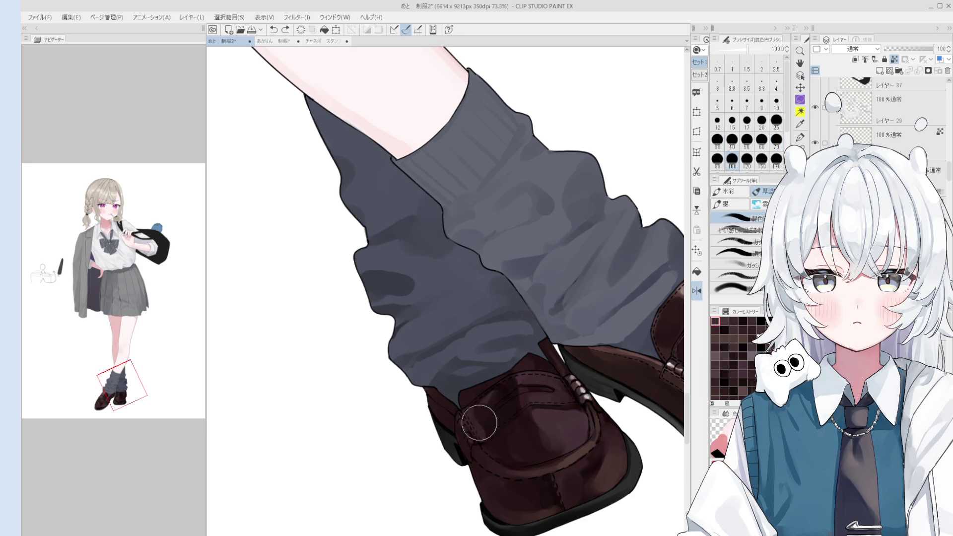
pyautogui.scroll(-2, 484, 426)
pyautogui.scroll(-2, 501, 456)
pyautogui.scroll(-1, 522, 483)
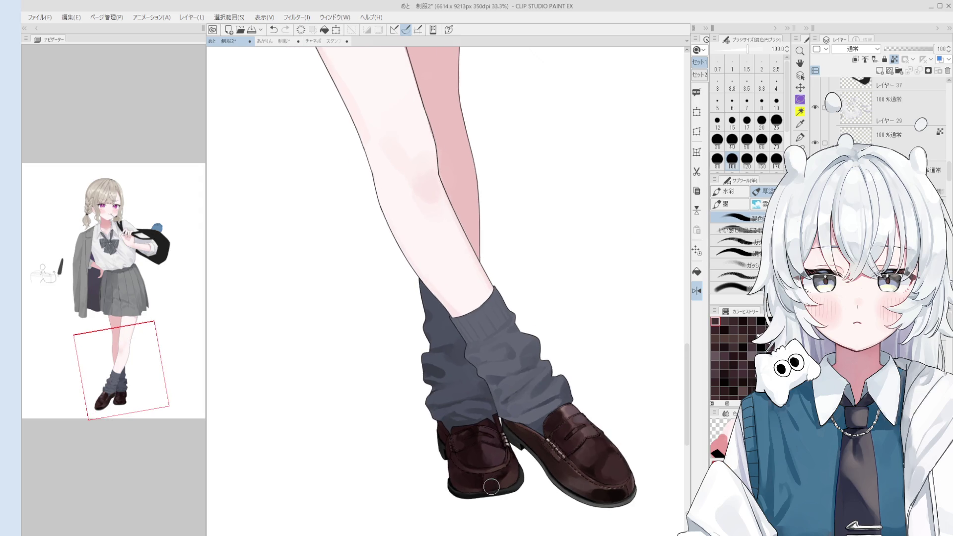
pyautogui.scroll(1, 484, 459)
pyautogui.scroll(1, 464, 448)
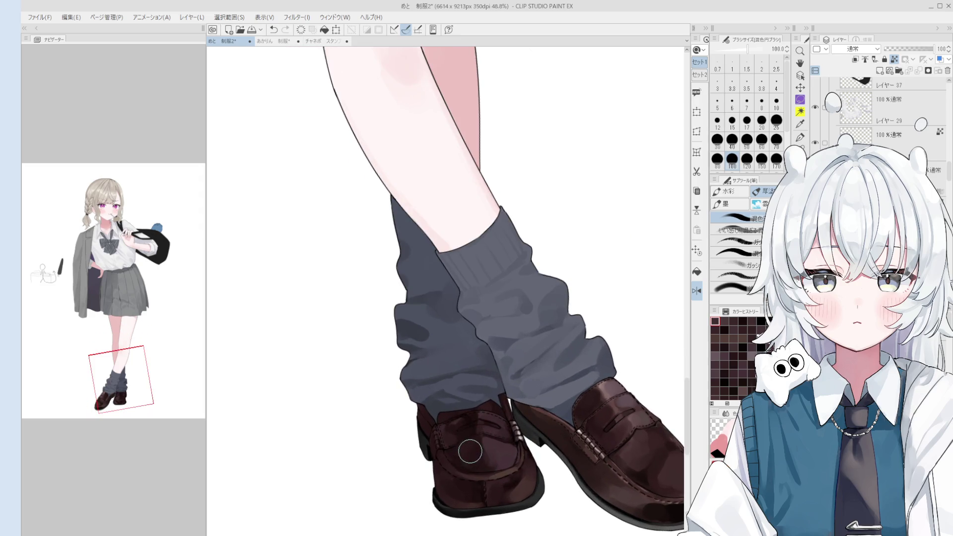
pyautogui.press('[')
pyautogui.press('[')
pyautogui.press('[')
pyautogui.scroll(1, 456, 459)
pyautogui.scroll(1, 456, 459)
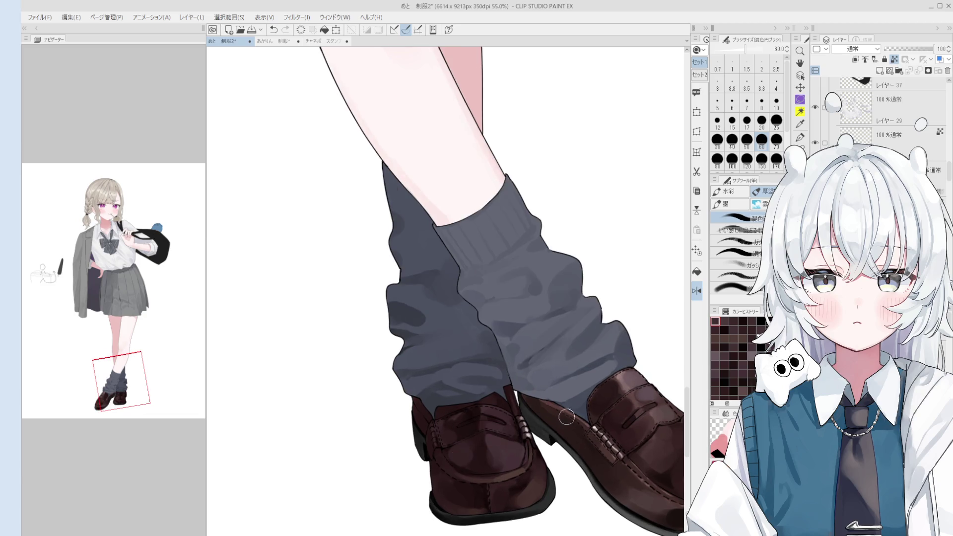
pyautogui.press('o')
pyautogui.click(622, 373)
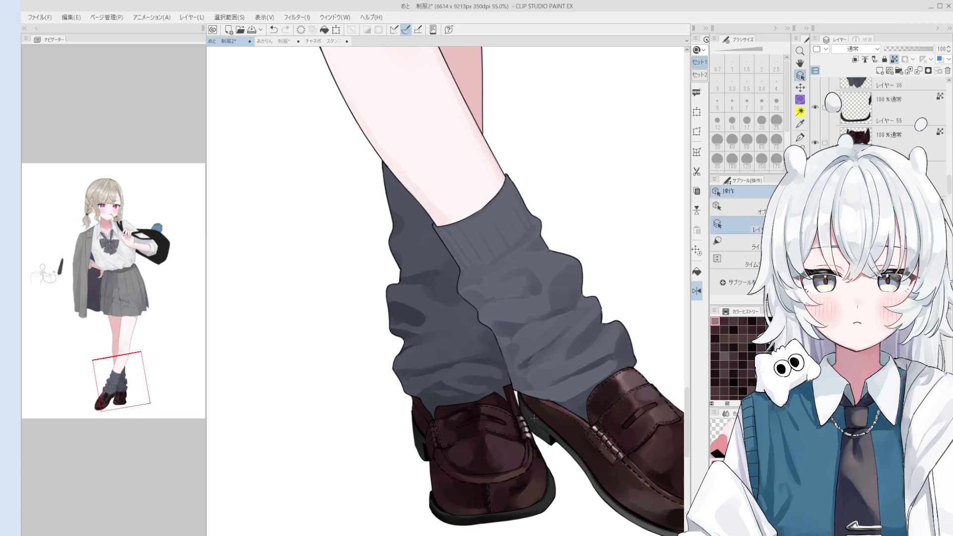
pyautogui.scroll(3, 453, 469)
pyautogui.press('b')
pyautogui.press('[')
pyautogui.press('[')
pyautogui.press(']')
pyautogui.press(']')
pyautogui.press(']')
pyautogui.press(']')
pyautogui.press(']')
pyautogui.press(']')
pyautogui.press('[')
pyautogui.press('[')
pyautogui.press('[')
pyautogui.press(']')
pyautogui.press(']')
pyautogui.press(']')
pyautogui.scroll(-1, 457, 471)
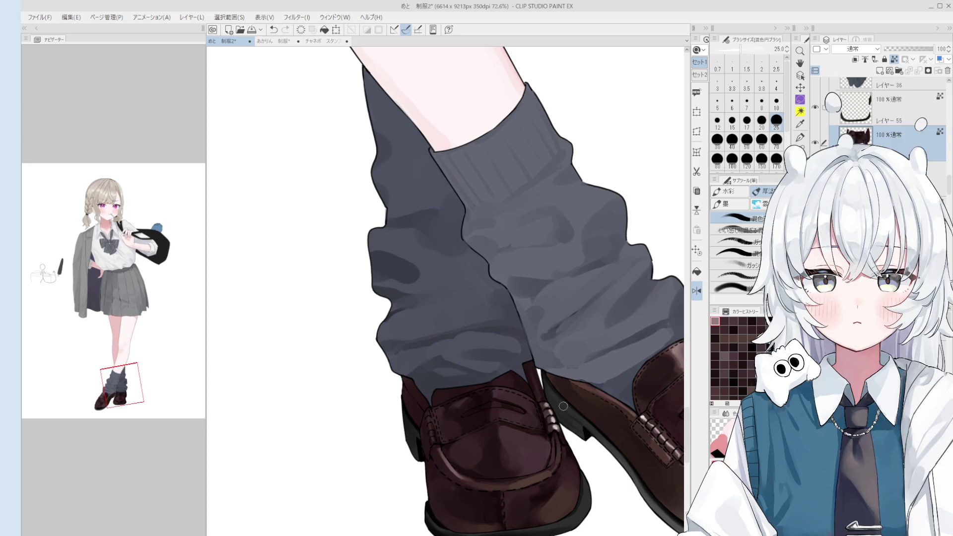
# - Enlarge the soft brush to size 120 and paint a broad highlight across the loafer toe
pyautogui.press('o')
pyautogui.scroll(3, 483, 420)
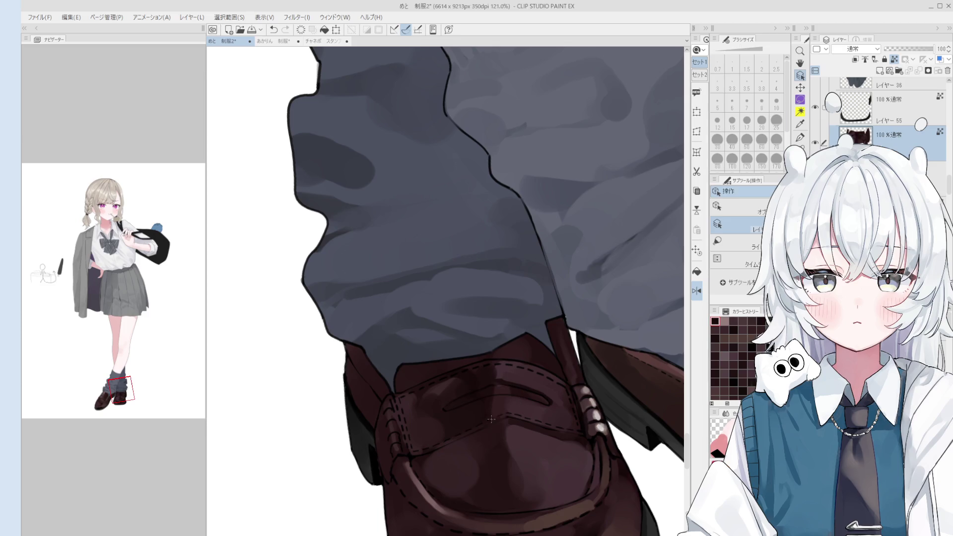
pyautogui.press('b')
pyautogui.press(']')
pyautogui.scroll(-1, 487, 412)
pyautogui.scroll(-1, 486, 412)
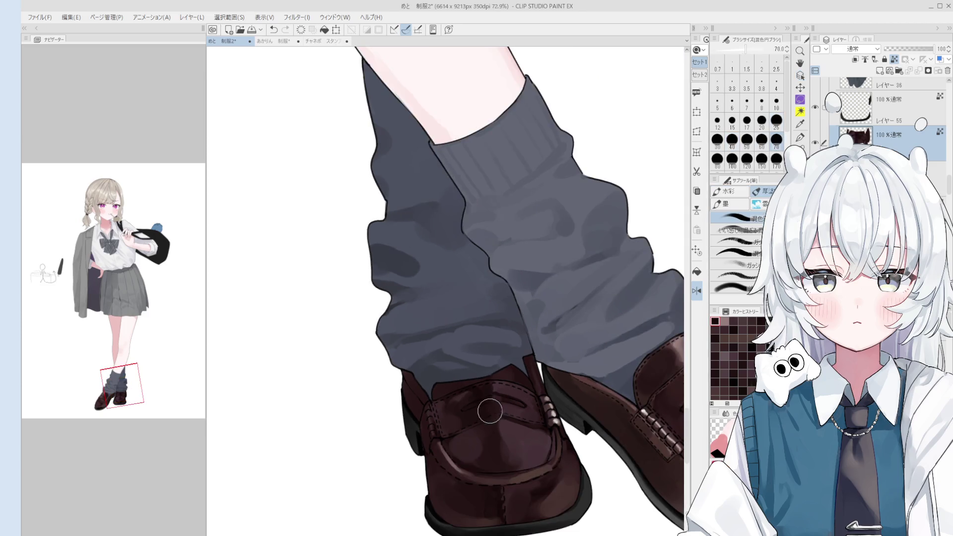
pyautogui.scroll(-1, 487, 411)
pyautogui.press(']')
pyautogui.press(']')
pyautogui.press(']')
pyautogui.press(']')
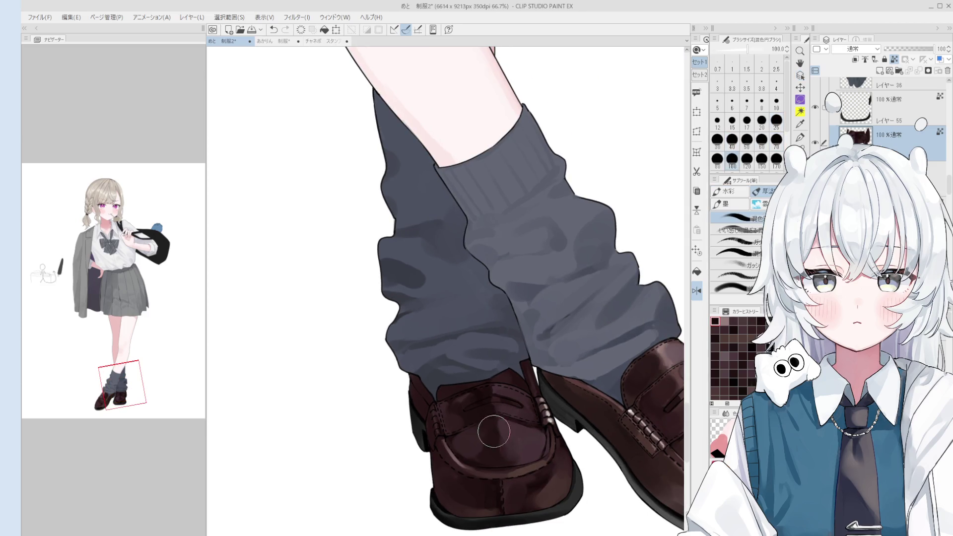
pyautogui.press(']')
pyautogui.press(']')
pyautogui.moveTo(501, 437); pyautogui.dragTo(516, 457)
# - Reset the view rotation, frame both shoes, and blend the highlight on the toe
pyautogui.scroll(-1, 516, 457)
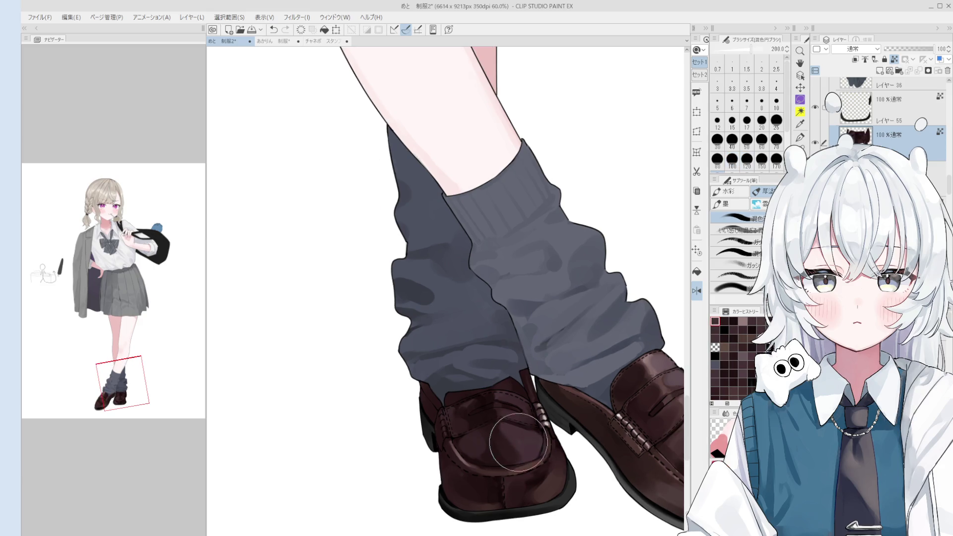
pyautogui.scroll(-1, 511, 446)
pyautogui.press('space')
pyautogui.hotkey('ctrl', '@')
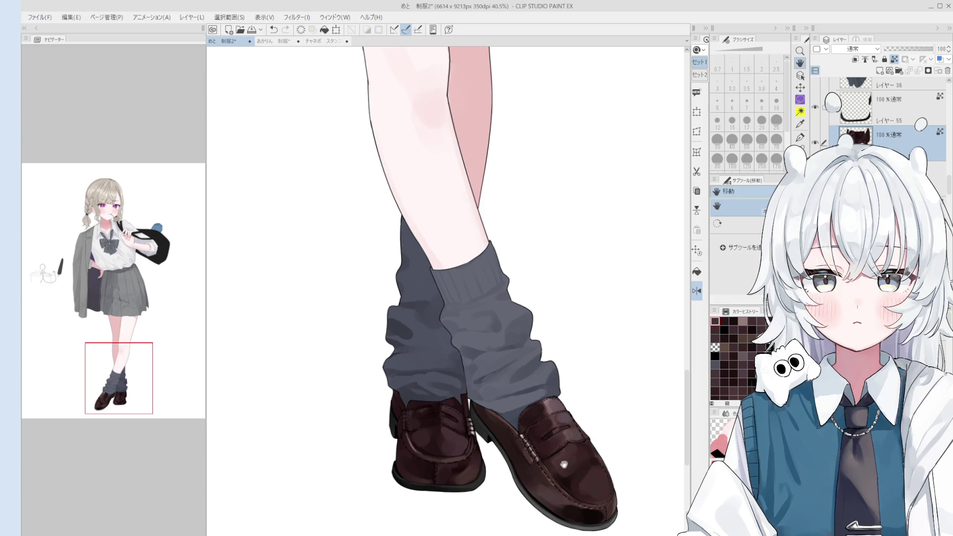
pyautogui.scroll(1, 583, 469)
pyautogui.scroll(1, 584, 469)
pyautogui.press('b')
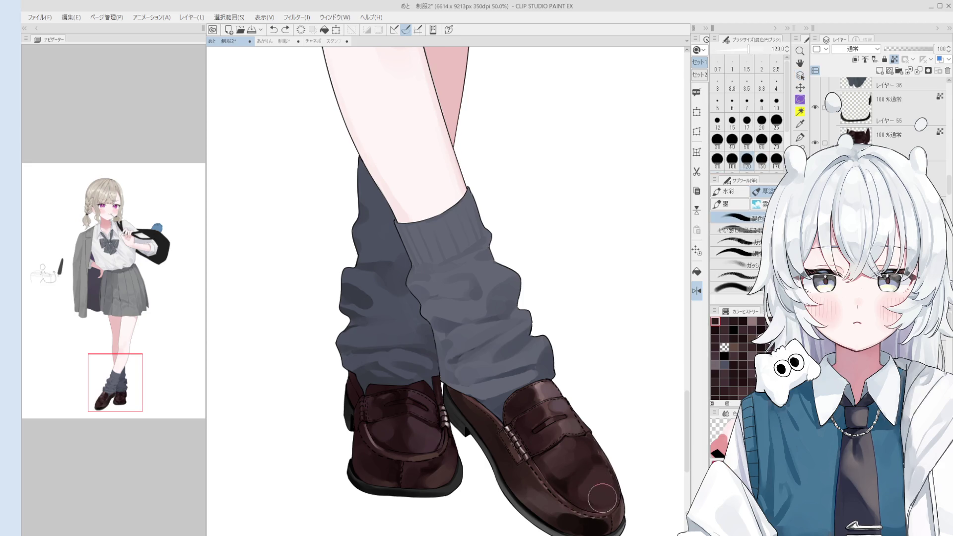
pyautogui.scroll(-2, 581, 489)
pyautogui.moveTo(570, 463); pyautogui.dragTo(596, 454)
pyautogui.press('-')
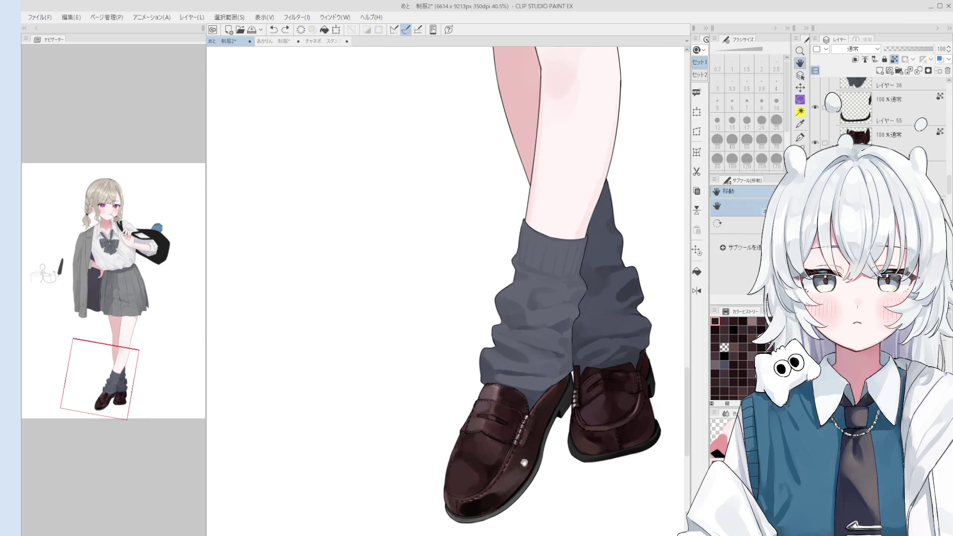
pyautogui.press('b')
pyautogui.click(480, 475)
pyautogui.moveTo(480, 475); pyautogui.dragTo(469, 466)
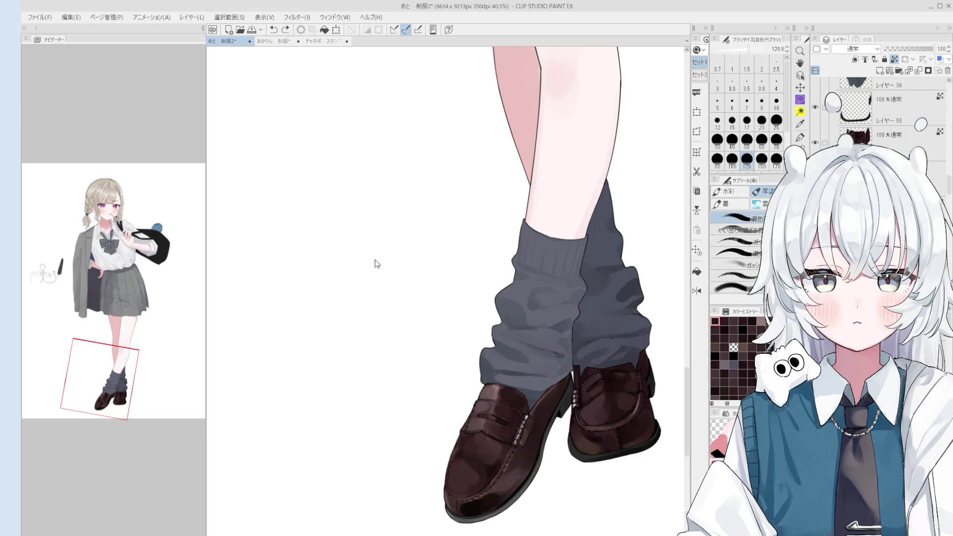
# - Sample dark red and paint deeper reddish-brown shading over the loafer toe
pyautogui.keyDown('alt'); pyautogui.click(322, 316); pyautogui.keyUp('alt')
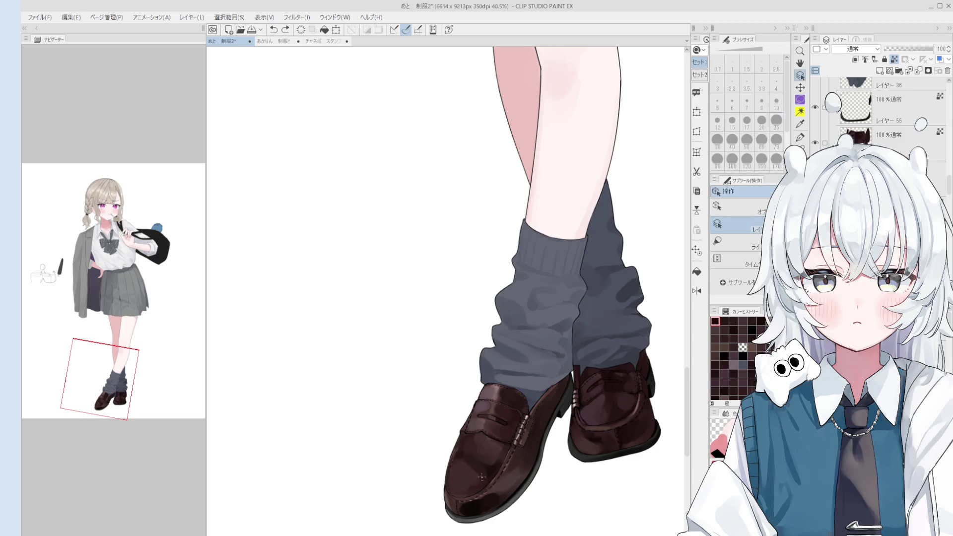
pyautogui.scroll(2, 465, 457)
pyautogui.press(']')
pyautogui.press(']')
pyautogui.moveTo(466, 457); pyautogui.dragTo(481, 467)
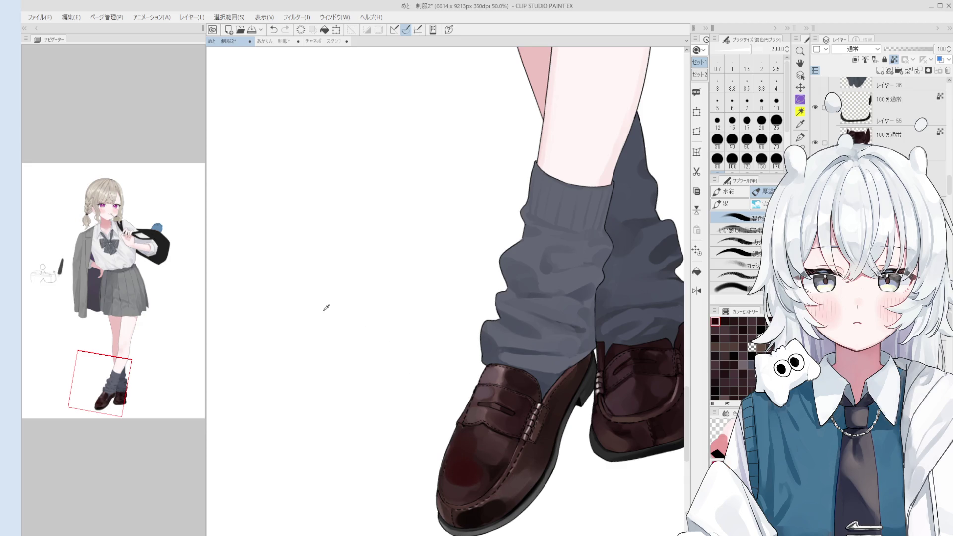
pyautogui.moveTo(474, 474)
pyautogui.mouseDown()
pyautogui.moveTo(486, 469)
pyautogui.moveTo(472, 442)
pyautogui.mouseUp()
pyautogui.press('[')
pyautogui.press('[')
pyautogui.press('[')
pyautogui.scroll(-2, 472, 442)
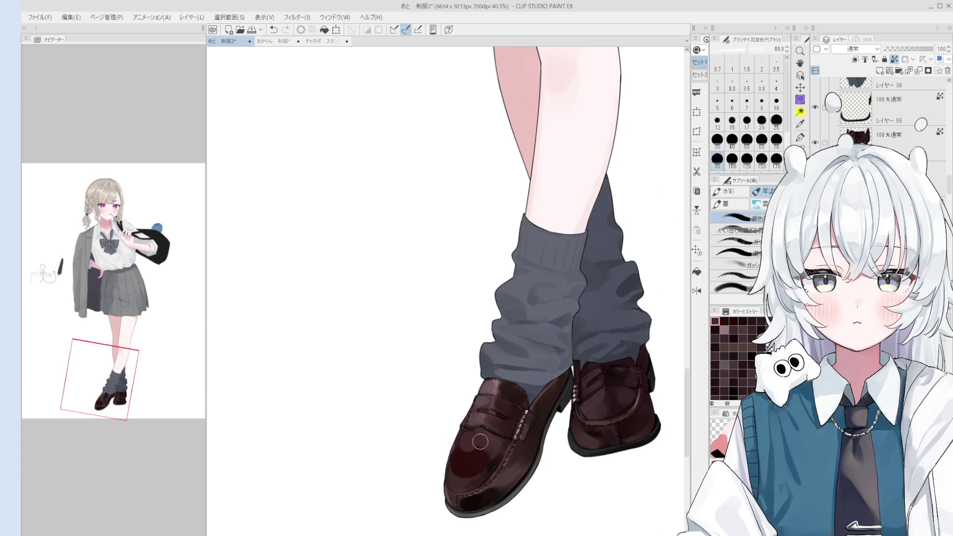
pyautogui.press(']')
pyautogui.press(']')
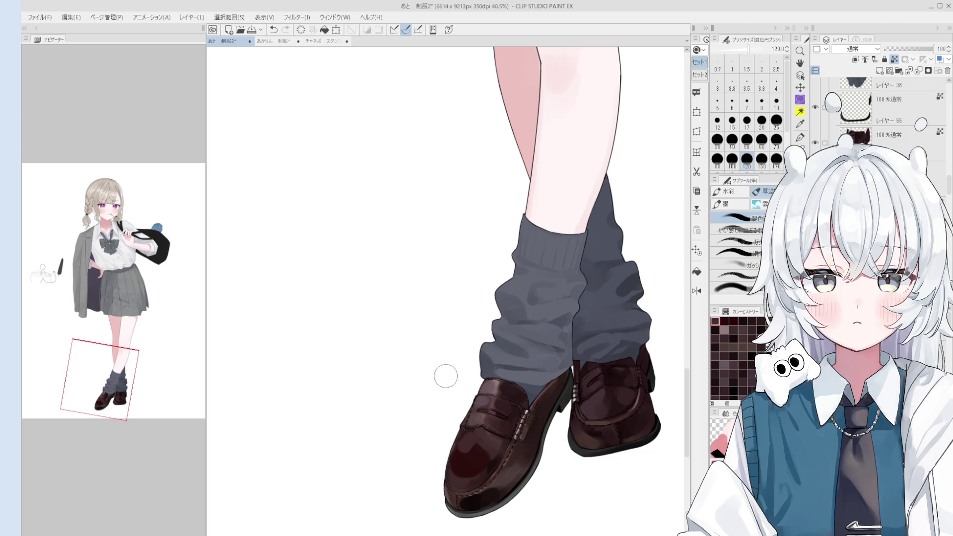
pyautogui.moveTo(460, 440)
pyautogui.mouseDown()
pyautogui.moveTo(496, 459)
pyautogui.moveTo(486, 476)
pyautogui.moveTo(496, 463)
pyautogui.moveTo(471, 464)
pyautogui.mouseUp()
# - Zoom in and blend the toe shading upward, erasing a spot near the stitching then undoing it
pyautogui.scroll(1, 473, 442)
pyautogui.scroll(1, 470, 483)
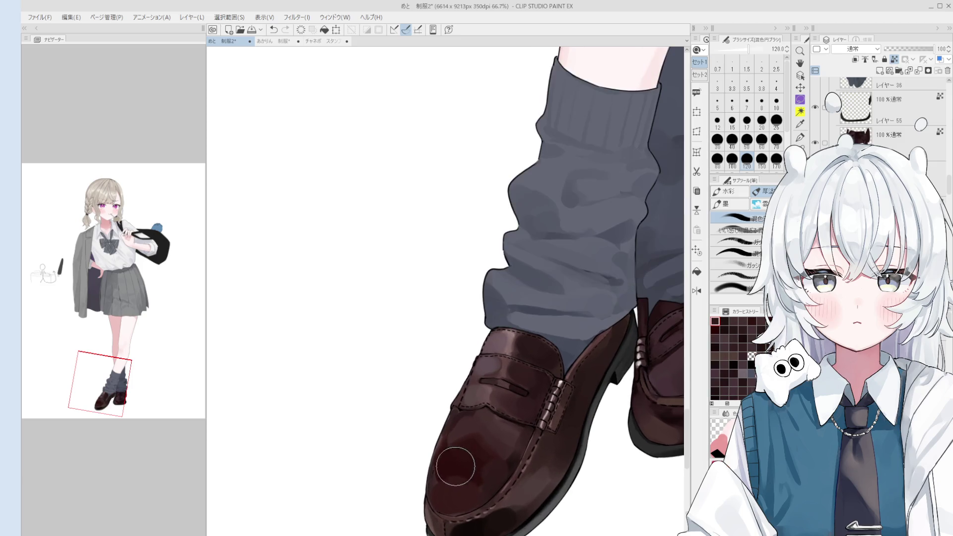
pyautogui.scroll(1, 453, 477)
pyautogui.scroll(1, 449, 492)
pyautogui.moveTo(447, 501)
pyautogui.mouseDown()
pyautogui.moveTo(437, 500)
pyautogui.moveTo(458, 479)
pyautogui.moveTo(426, 500)
pyautogui.moveTo(462, 480)
pyautogui.mouseUp()
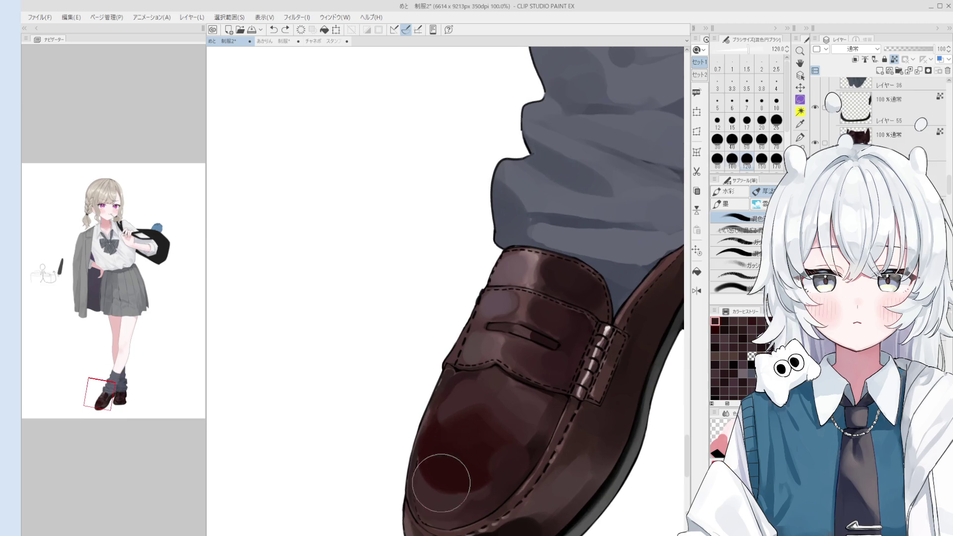
pyautogui.press('[')
pyautogui.press('-')
pyautogui.press('-')
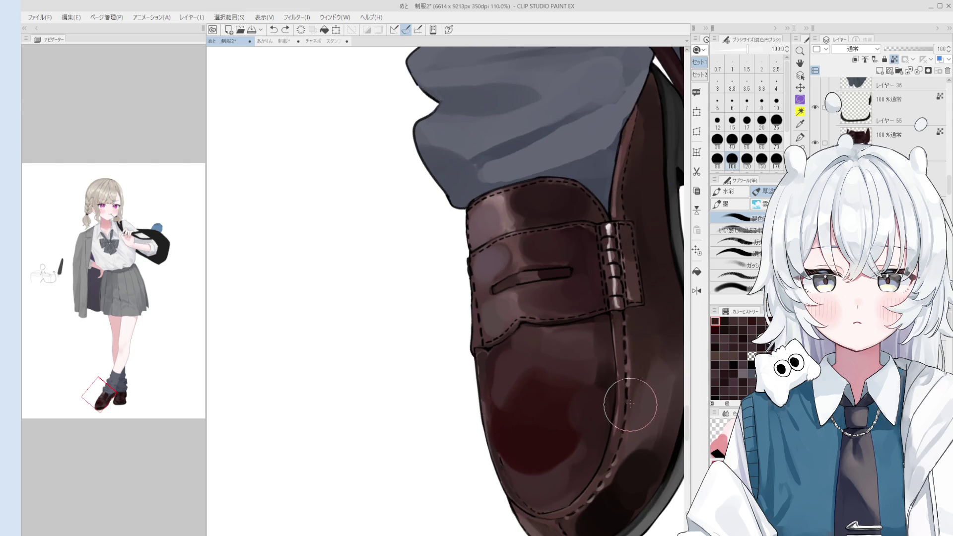
pyautogui.press('e')
pyautogui.scroll(3, 619, 398)
pyautogui.moveTo(620, 385); pyautogui.dragTo(626, 399)
pyautogui.hotkey('ctrl', 'z')
pyautogui.press('b')
# - Resize the blending brush and zoom out to frame both socks and shoes
pyautogui.press('[')
pyautogui.press('[')
pyautogui.press('[')
pyautogui.press('[')
pyautogui.press('[')
pyautogui.press('[')
pyautogui.scroll(-5, 627, 400)
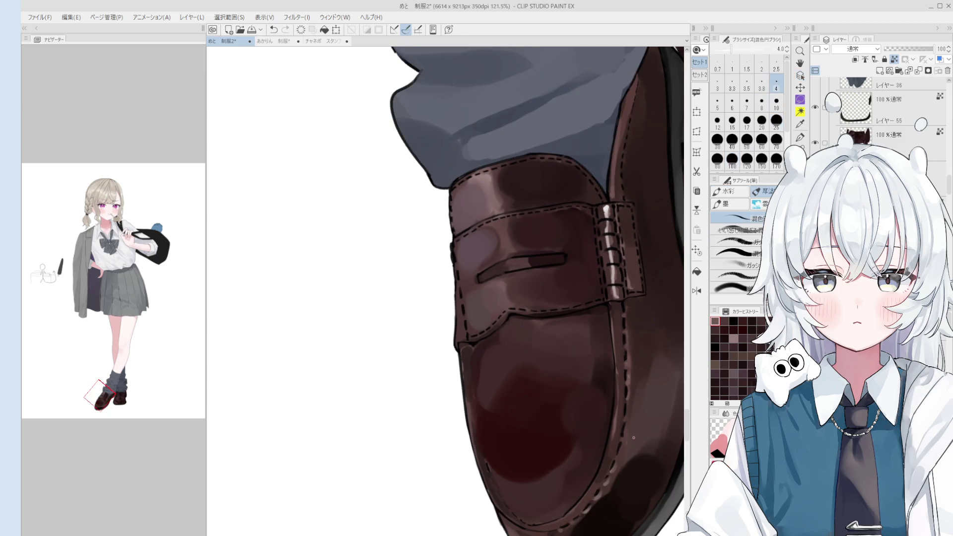
pyautogui.scroll(1, 630, 412)
pyautogui.press(']')
pyautogui.press(']')
pyautogui.press(']')
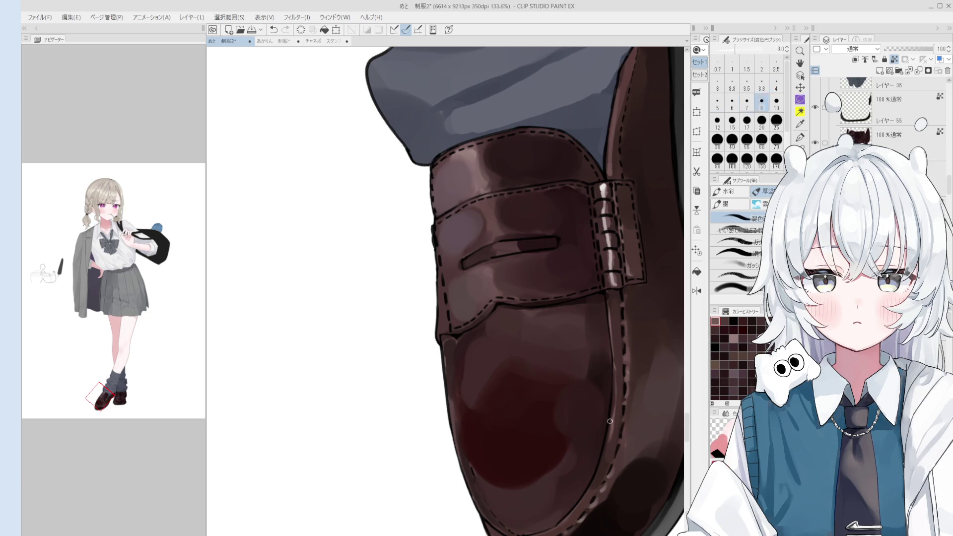
pyautogui.scroll(-5, 605, 468)
pyautogui.press(']')
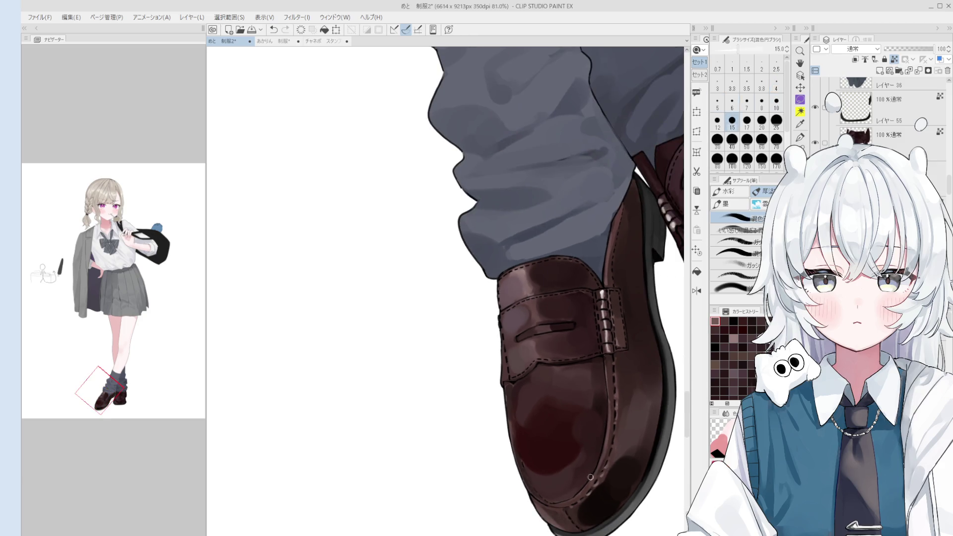
pyautogui.press(']')
pyautogui.press(']')
pyautogui.press(']')
pyautogui.scroll(-3, 600, 471)
pyautogui.scroll(-4, 579, 486)
pyautogui.moveTo(579, 486); pyautogui.dragTo(536, 397)
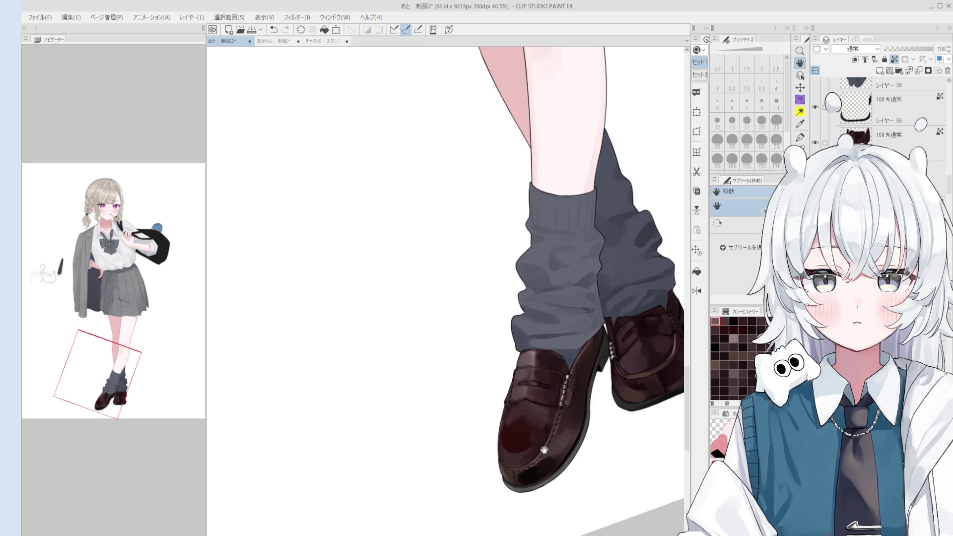
pyautogui.scroll(1, 525, 424)
pyautogui.scroll(1, 525, 424)
# - Sample the shoe's colour, resize the brush, and zoom in close on the front toe
pyautogui.press(']')
pyautogui.press(']')
pyautogui.press(']')
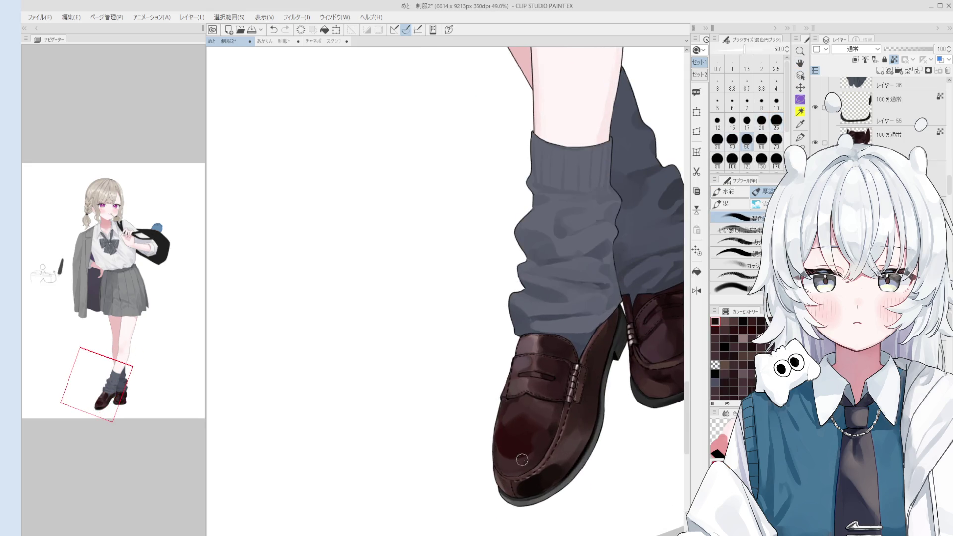
pyautogui.keyDown('alt'); pyautogui.click(513, 451); pyautogui.keyUp('alt')
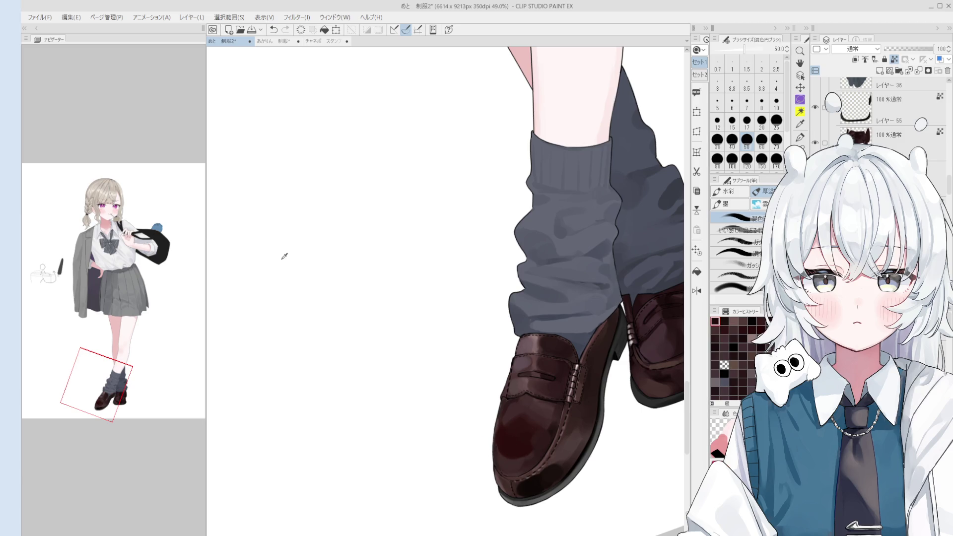
pyautogui.press(']')
pyautogui.press(']')
pyautogui.press(']')
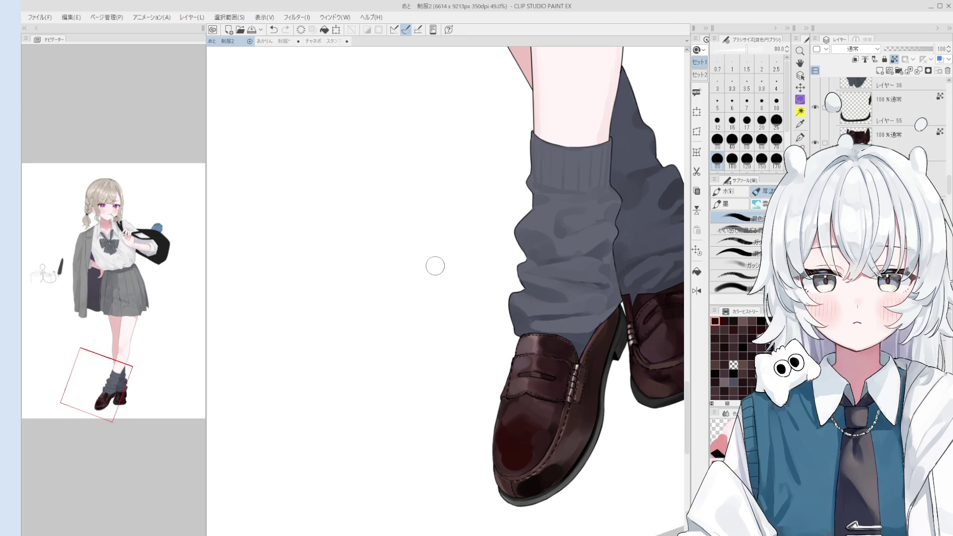
pyautogui.scroll(3, 548, 433)
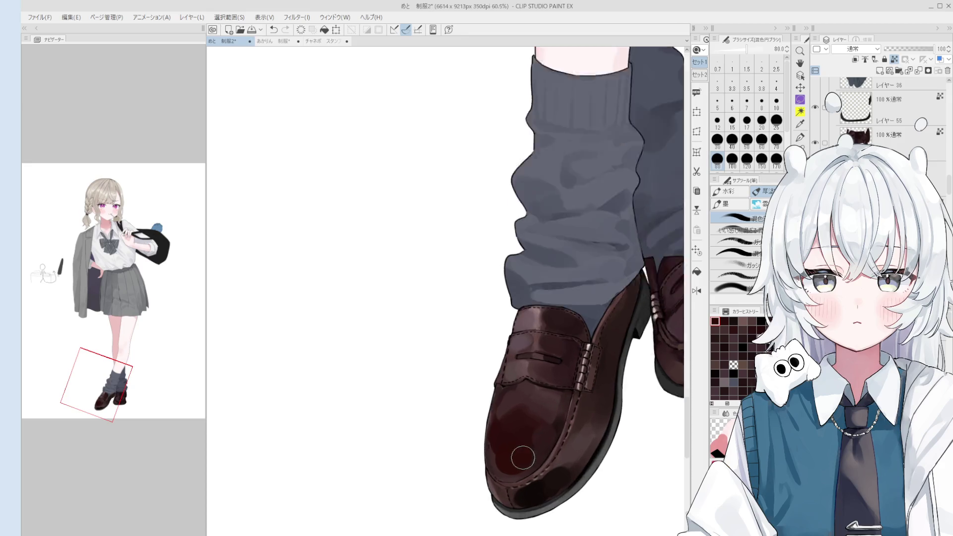
pyautogui.moveTo(506, 464); pyautogui.dragTo(493, 460)
pyautogui.press('[')
pyautogui.press('[')
pyautogui.press('[')
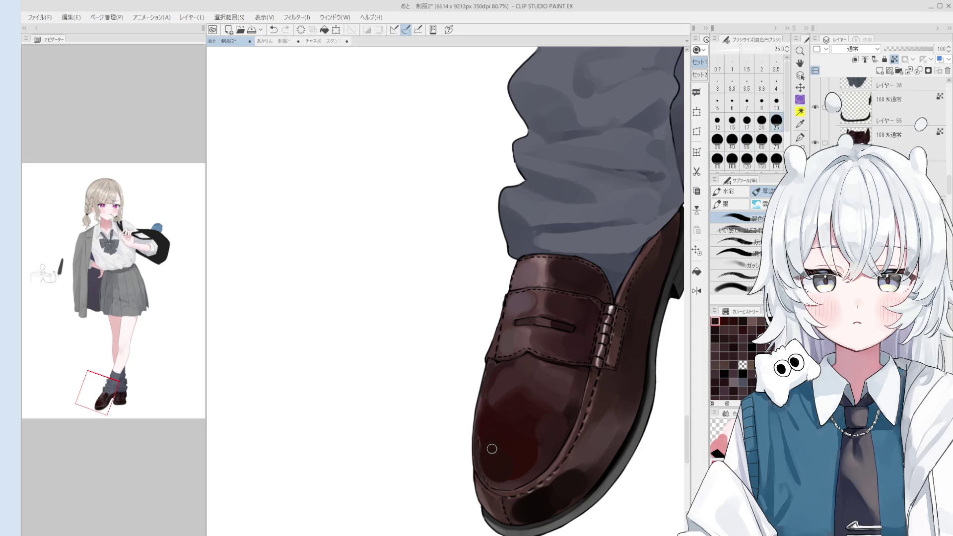
pyautogui.scroll(2, 491, 461)
pyautogui.press(']')
pyautogui.press(']')
pyautogui.press(']')
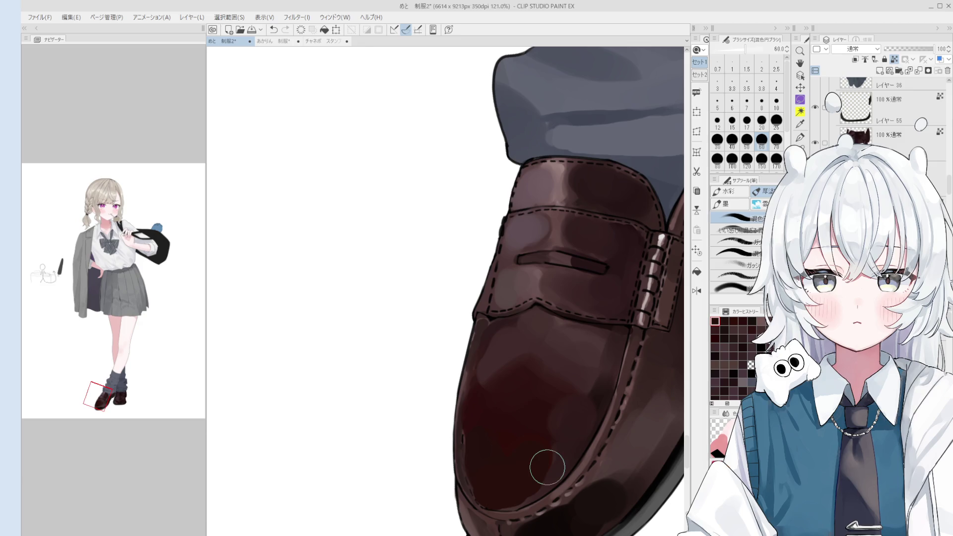
pyautogui.hotkey('ctrl', '+')
# - Switch to the Pen (線画), enlarge it slightly, and bring the shoe top into view
pyautogui.press('o')
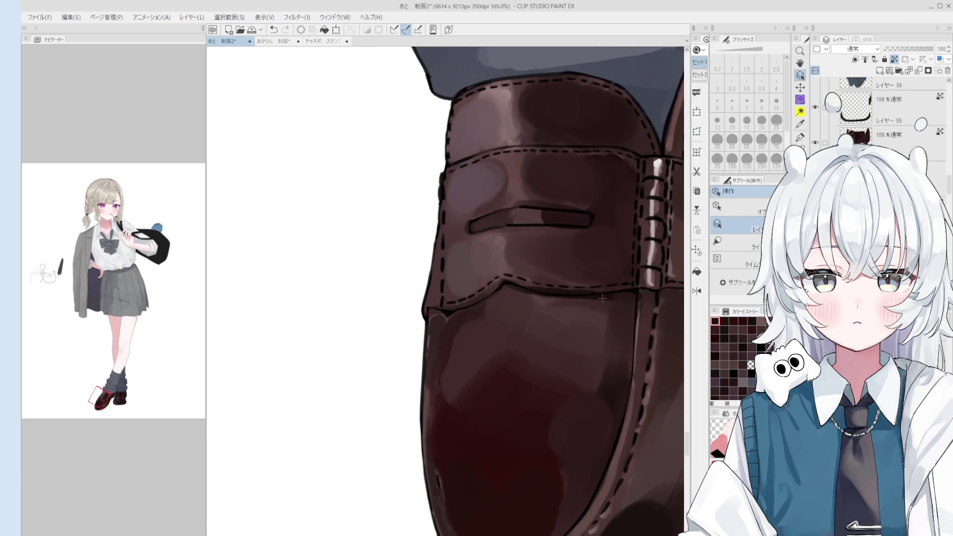
pyautogui.press('p')
pyautogui.scroll(3, 527, 388)
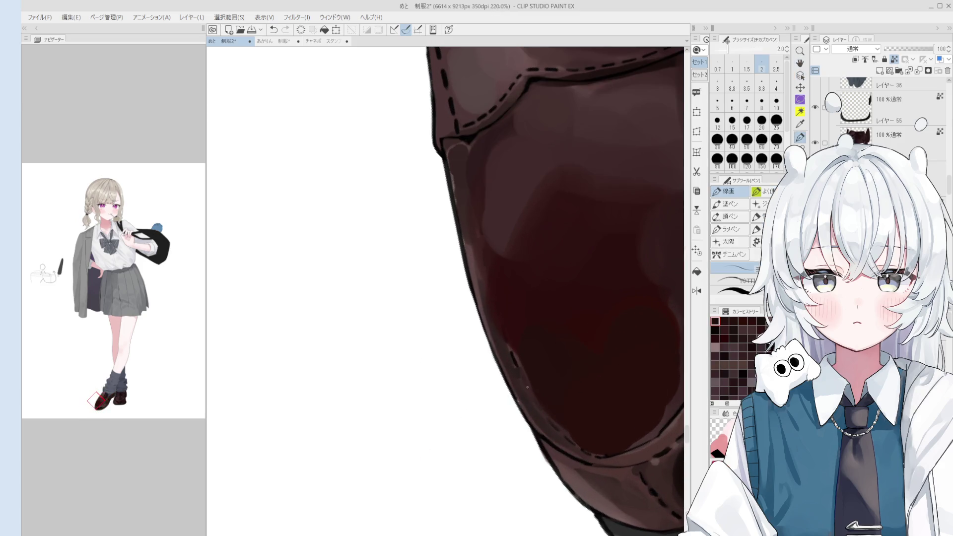
pyautogui.scroll(1, 527, 388)
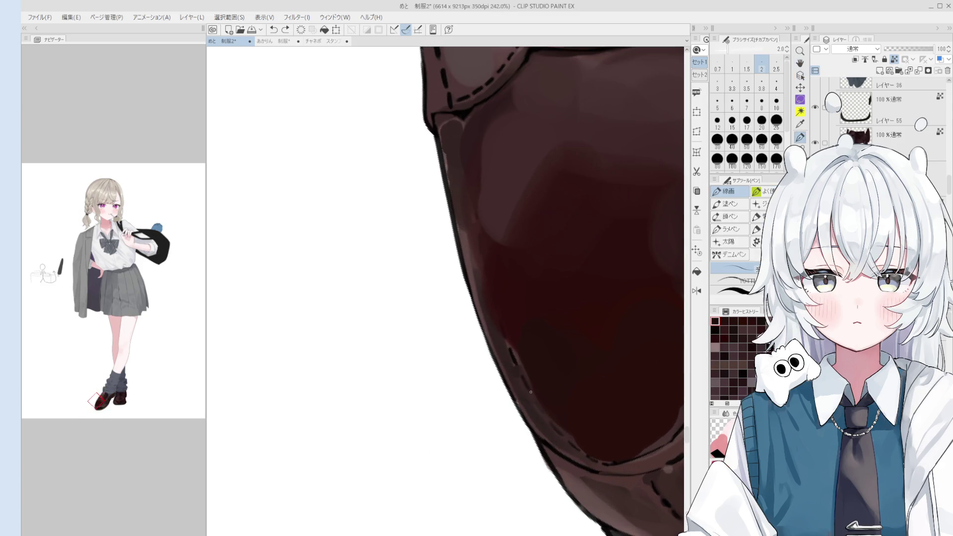
pyautogui.scroll(-1, 539, 405)
pyautogui.press(']')
pyautogui.scroll(-1, 516, 357)
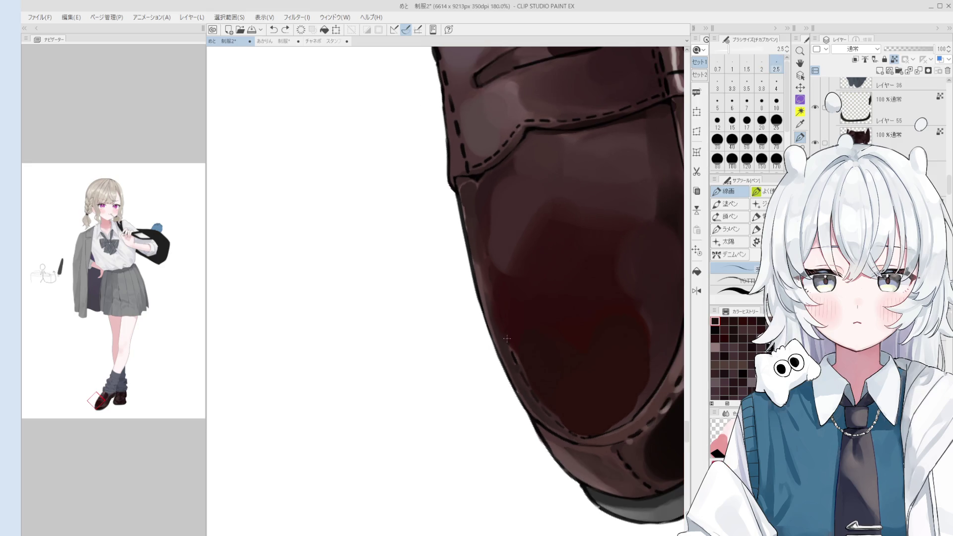
pyautogui.press('h')
pyautogui.moveTo(499, 323)
pyautogui.mouseDown()
pyautogui.moveTo(568, 374)
pyautogui.moveTo(537, 428)
pyautogui.mouseUp()
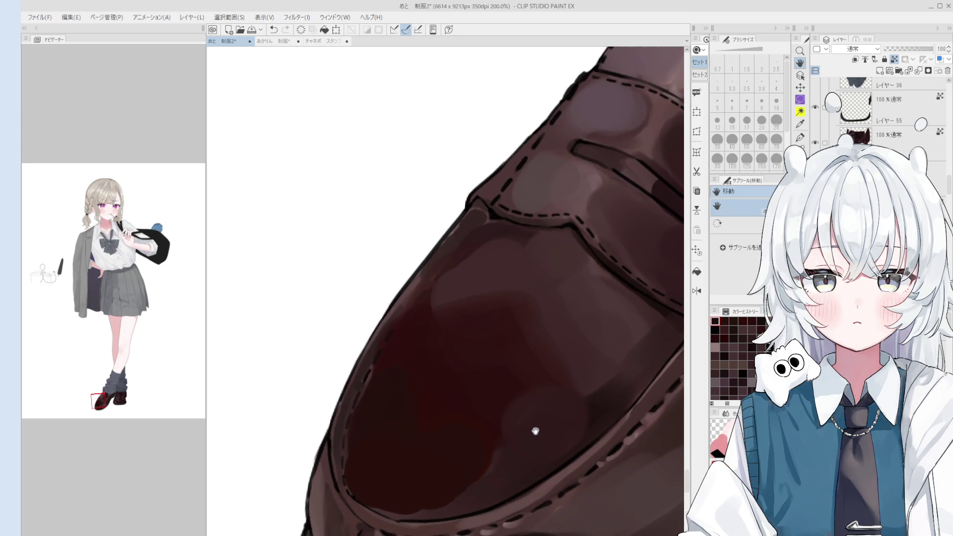
pyautogui.scroll(-1, 567, 394)
pyautogui.press('o')
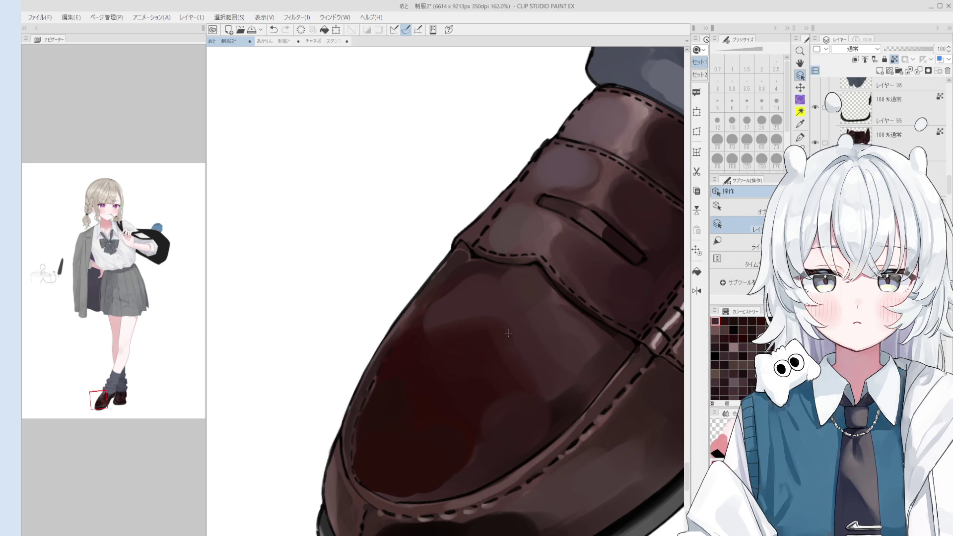
# - Reblend the toe shading with the blending brush, undo the last stroke, and zoom out to the socks
pyautogui.press('b')
pyautogui.scroll(-1, 551, 377)
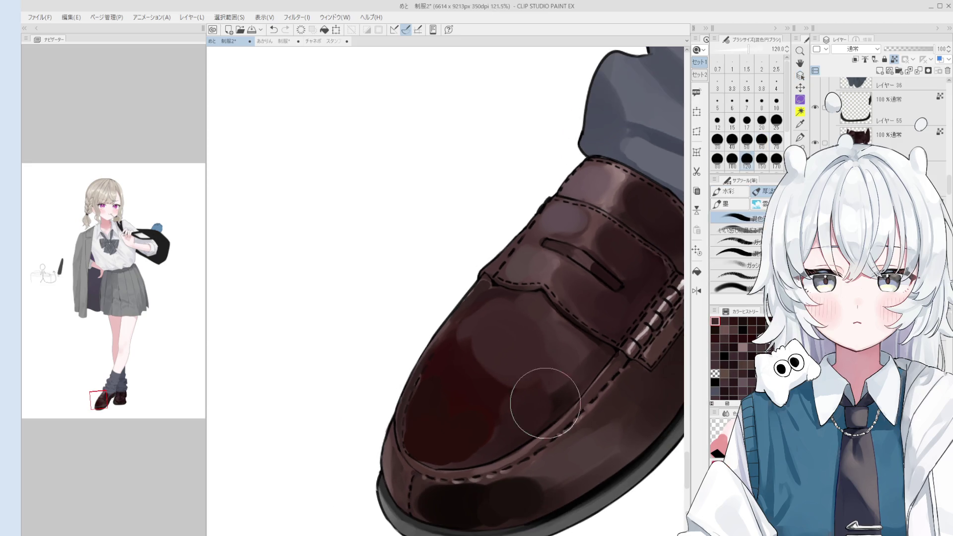
pyautogui.moveTo(560, 377)
pyautogui.mouseDown()
pyautogui.moveTo(492, 362)
pyautogui.moveTo(506, 409)
pyautogui.moveTo(482, 432)
pyautogui.moveTo(455, 436)
pyautogui.mouseUp()
pyautogui.scroll(-1, 455, 437)
pyautogui.moveTo(473, 399)
pyautogui.mouseDown()
pyautogui.moveTo(463, 408)
pyautogui.moveTo(500, 383)
pyautogui.mouseUp()
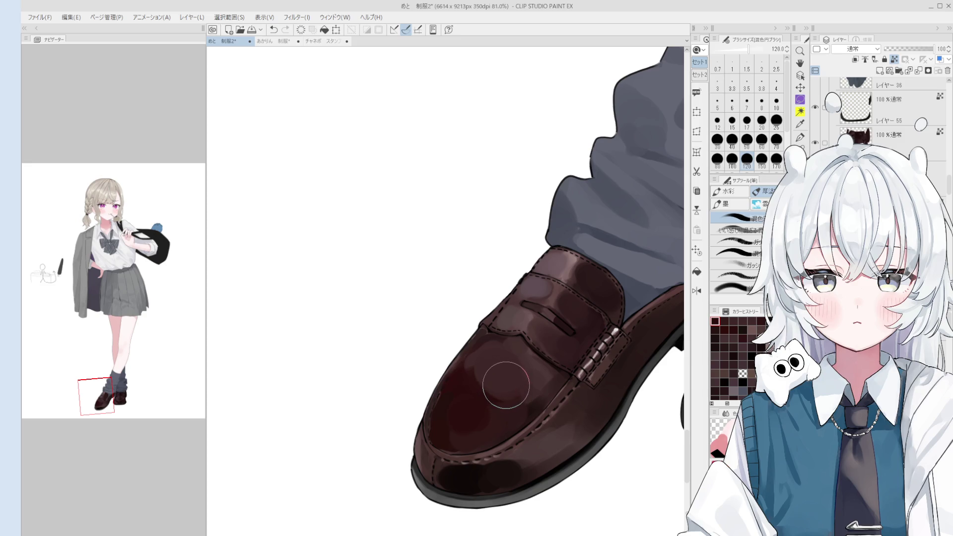
pyautogui.moveTo(504, 381)
pyautogui.mouseDown()
pyautogui.moveTo(532, 393)
pyautogui.moveTo(507, 409)
pyautogui.moveTo(472, 400)
pyautogui.moveTo(451, 425)
pyautogui.moveTo(489, 419)
pyautogui.mouseUp()
pyautogui.hotkey('ctrl', 'z')
pyautogui.scroll(-1, 555, 364)
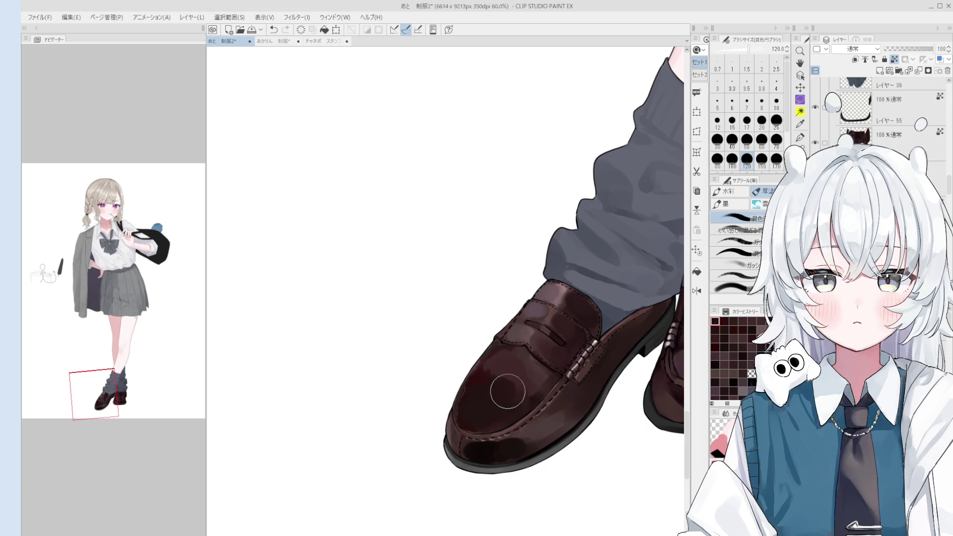
pyautogui.scroll(-2, 504, 381)
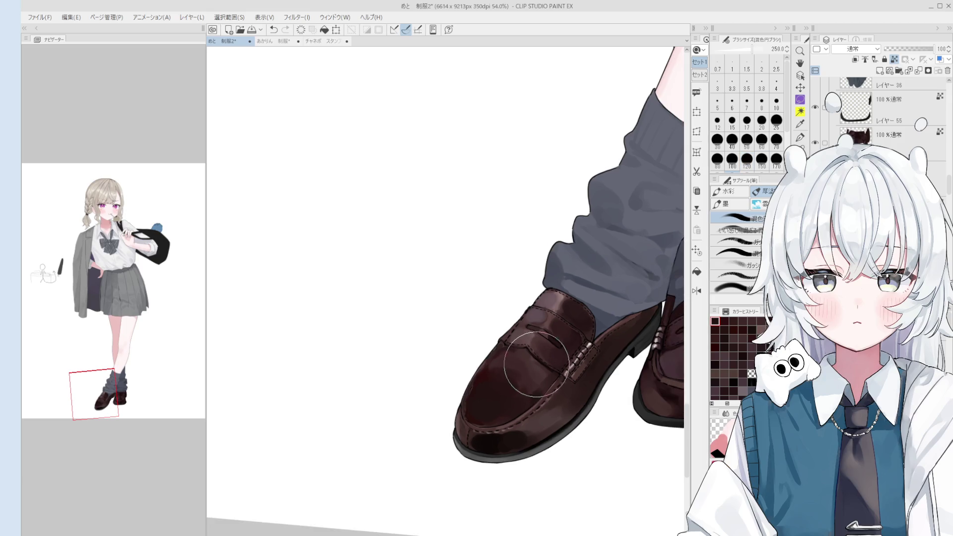
pyautogui.moveTo(481, 383); pyautogui.dragTo(518, 411)
pyautogui.scroll(-2, 522, 420)
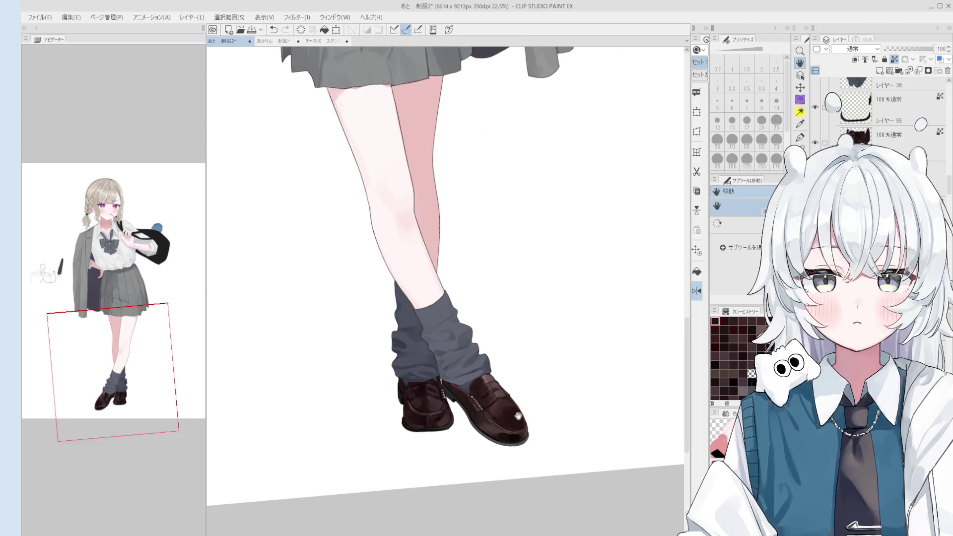
# - Zoom out to check the whole figure, then zoom back in on the arm
pyautogui.scroll(-2, 501, 338)
pyautogui.scroll(-2, 501, 339)
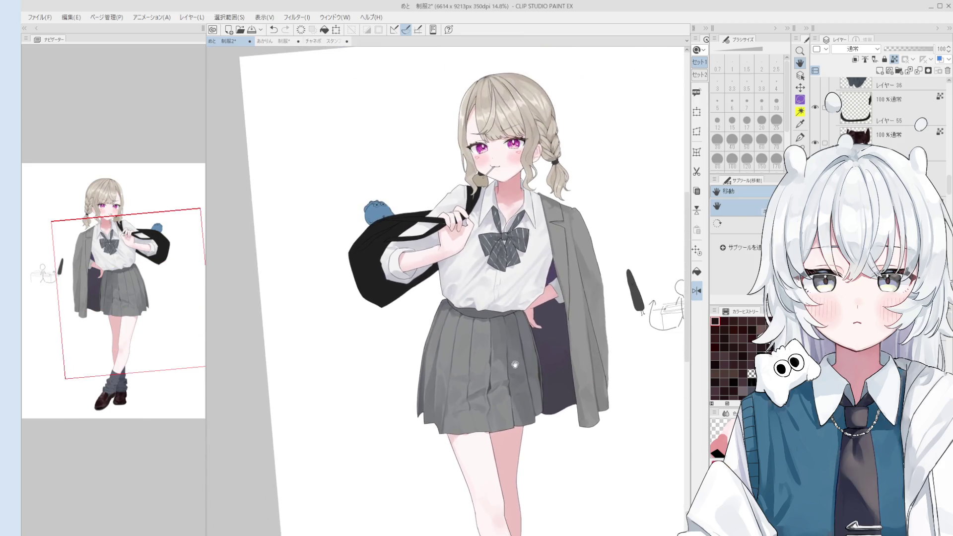
pyautogui.scroll(1, 525, 332)
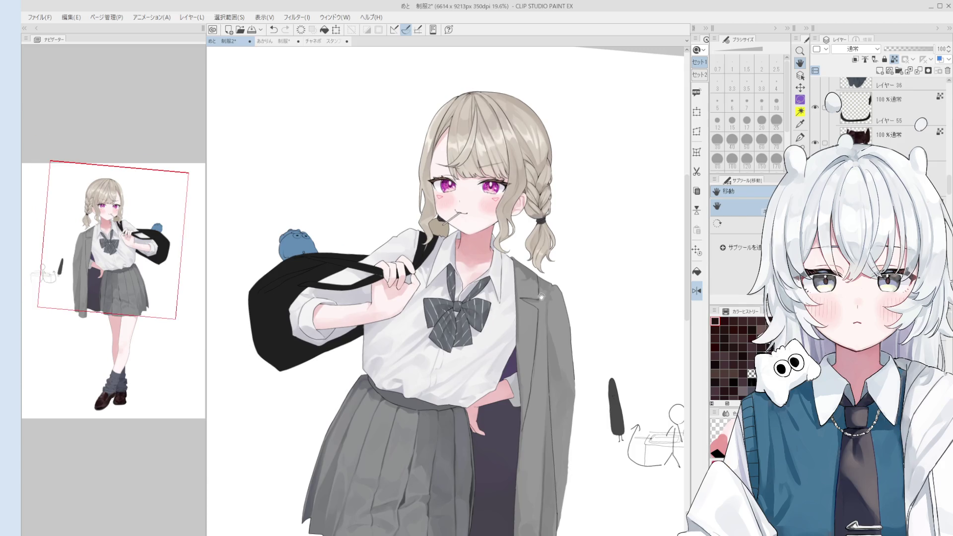
pyautogui.scroll(1, 376, 147)
pyautogui.press('b')
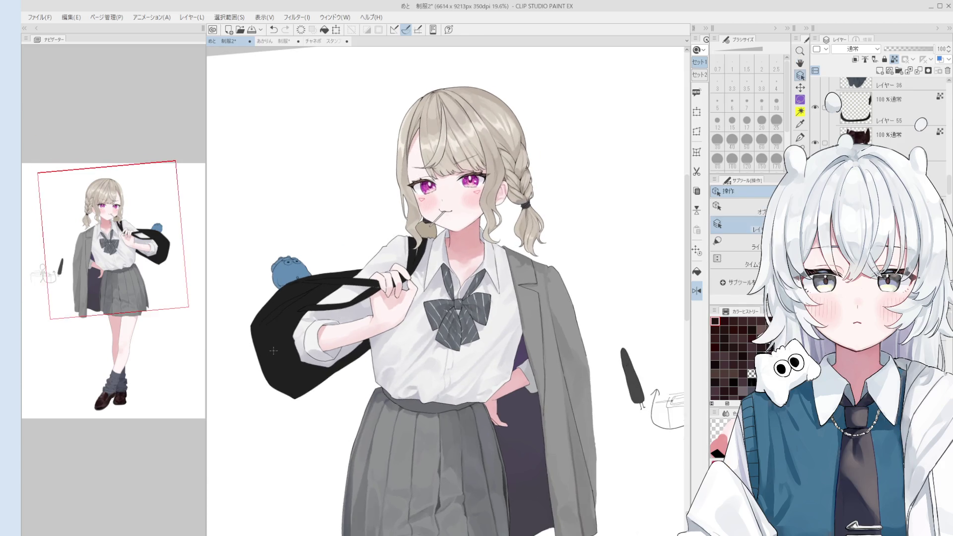
pyautogui.scroll(1, 276, 340)
pyautogui.scroll(1, 285, 395)
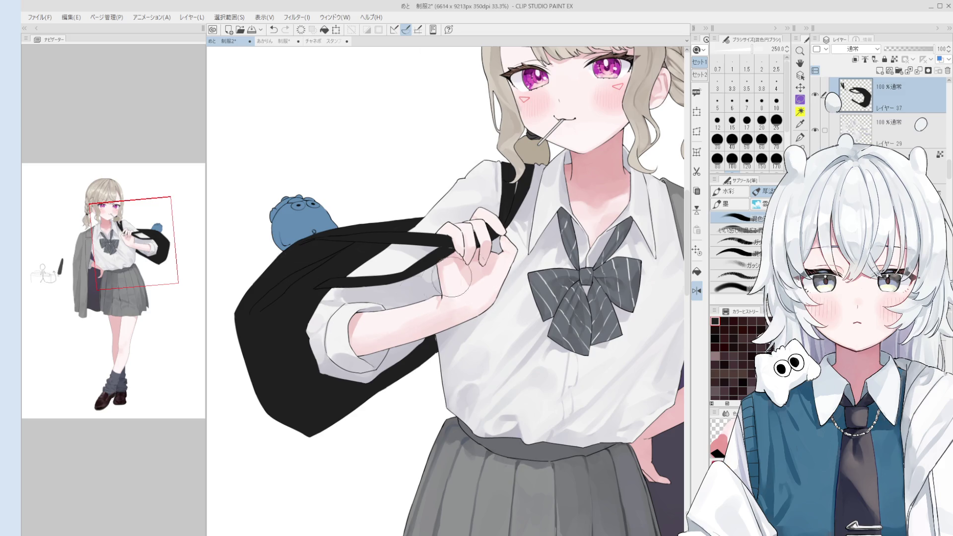
# - Make layer 29 active from the canvas and sample the hand's light pink skin tone
pyautogui.press('o')
pyautogui.click(415, 298)
pyautogui.press('b')
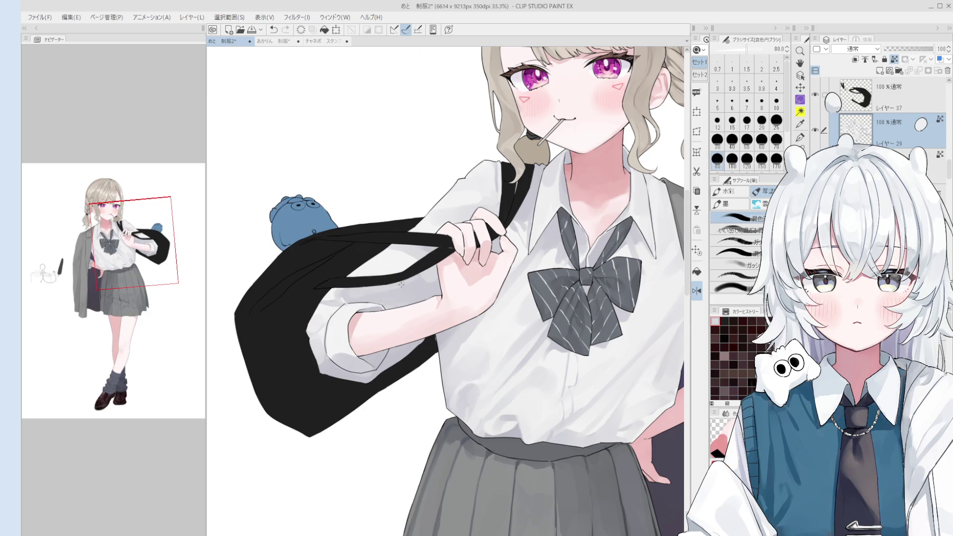
pyautogui.keyDown('alt'); pyautogui.click(402, 244); pyautogui.keyUp('alt')
pyautogui.press('[')
pyautogui.press('[')
pyautogui.keyDown('alt'); pyautogui.click(348, 300); pyautogui.keyUp('alt')
pyautogui.press(']')
pyautogui.press(']')
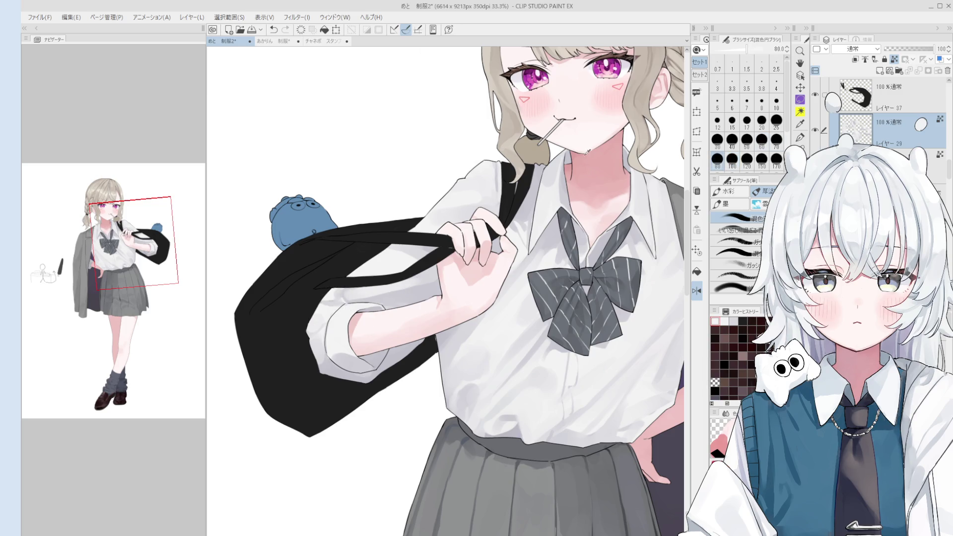
pyautogui.keyDown('alt'); pyautogui.click(400, 283); pyautogui.keyUp('alt')
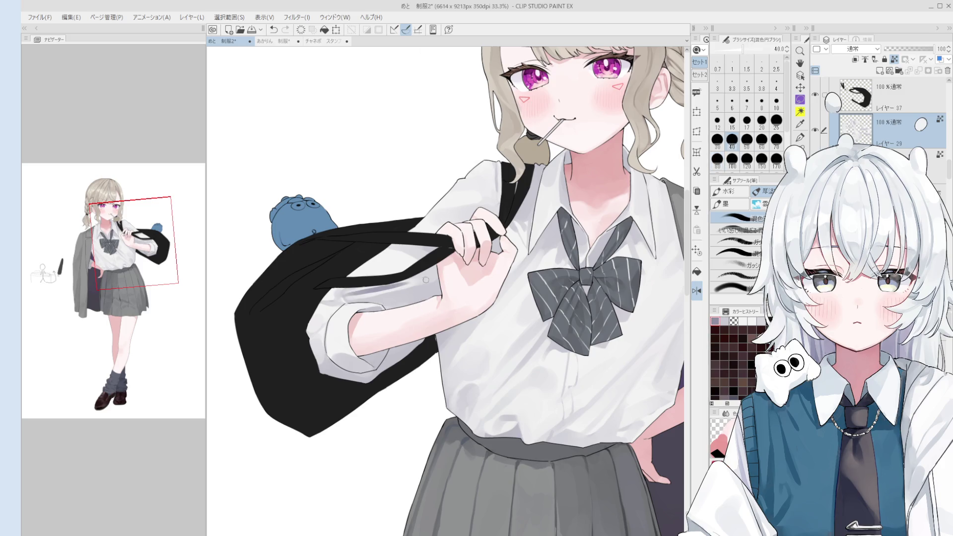
pyautogui.scroll(-2, 426, 303)
# - Paint soft pinkish shading up along the forearm
pyautogui.scroll(1, 430, 284)
pyautogui.moveTo(430, 284)
pyautogui.mouseDown()
pyautogui.moveTo(407, 288)
pyautogui.moveTo(386, 339)
pyautogui.mouseUp()
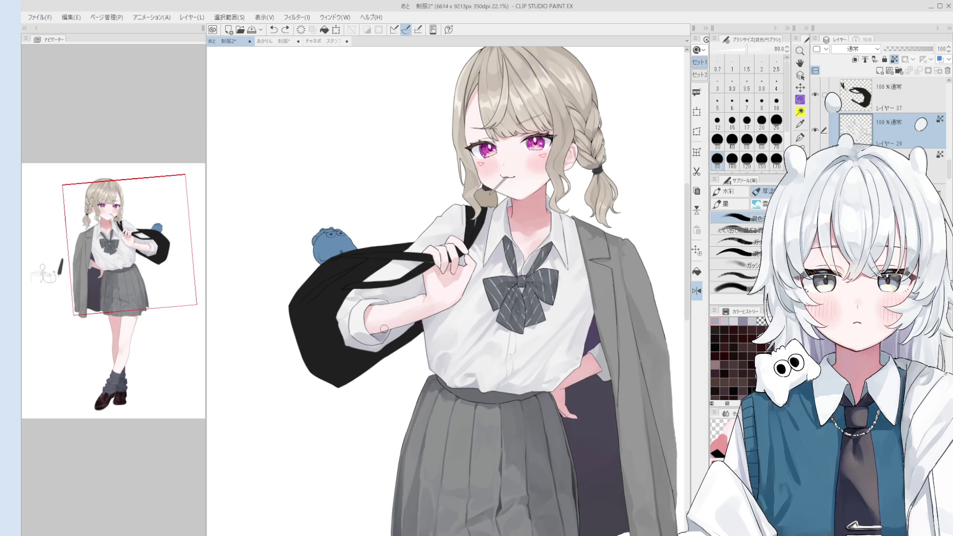
pyautogui.scroll(1, 376, 335)
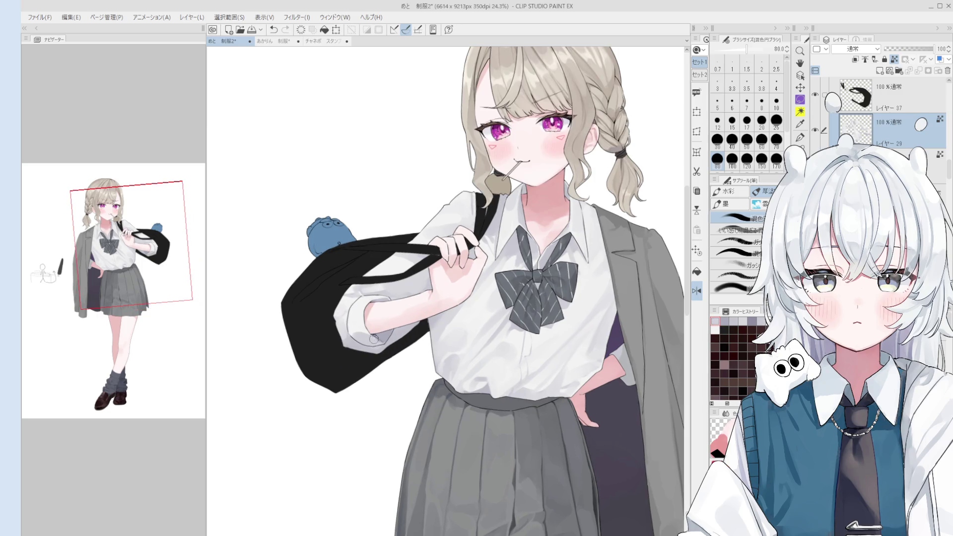
pyautogui.moveTo(411, 321); pyautogui.dragTo(429, 277)
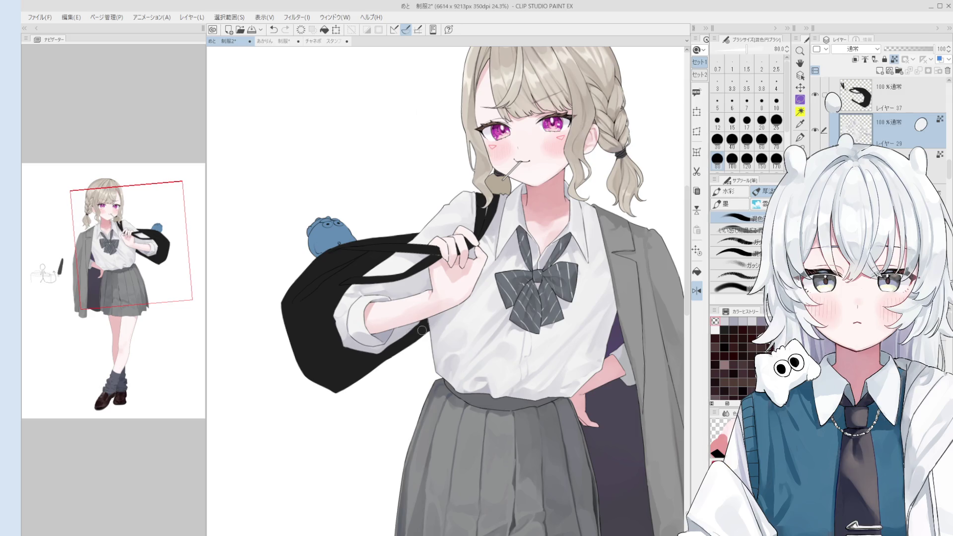
# - Sample grey-violet and arm shadow colours, check a mirrored view, and set the brush to 120
pyautogui.press('[')
pyautogui.press('[')
pyautogui.press('[')
pyautogui.click(391, 341)
pyautogui.press(']')
pyautogui.press(']')
pyautogui.press(']')
pyautogui.press(']')
pyautogui.press(']')
pyautogui.press(']')
pyautogui.press(']')
pyautogui.press(']')
pyautogui.press(']')
pyautogui.press(']')
pyautogui.press('[')
pyautogui.press('[')
pyautogui.press('[')
pyautogui.press('[')
pyautogui.press('[')
pyautogui.press('[')
pyautogui.press('[')
pyautogui.press('[')
pyautogui.press('[')
pyautogui.press(']')
pyautogui.press(']')
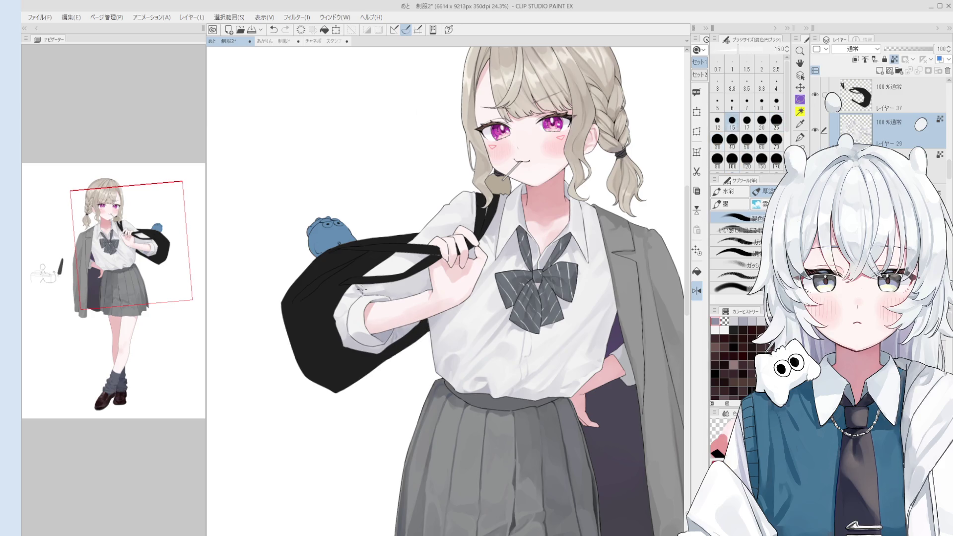
pyautogui.press('h')
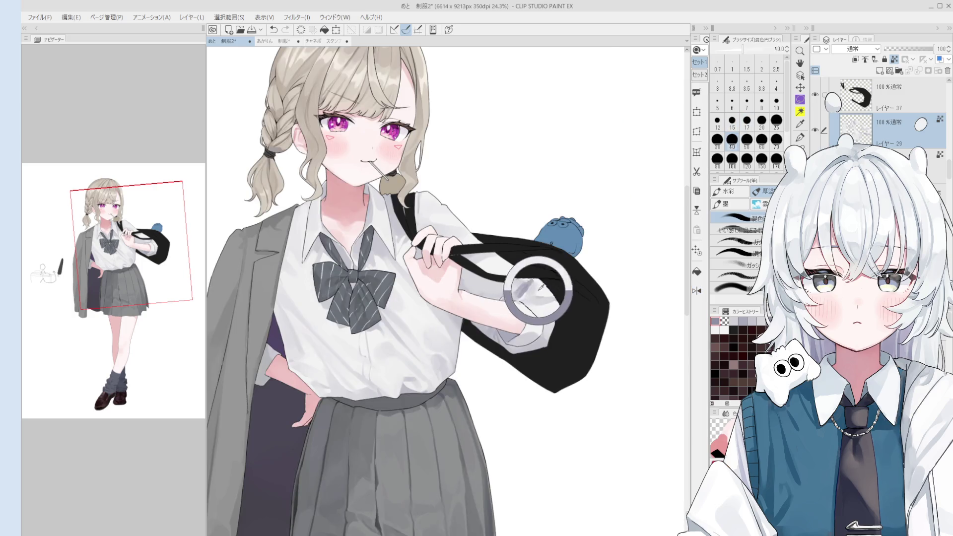
pyautogui.keyDown('ctrl'); pyautogui.click(529, 294); pyautogui.keyUp('ctrl')
pyautogui.keyDown('alt'); pyautogui.click(529, 293); pyautogui.keyUp('alt')
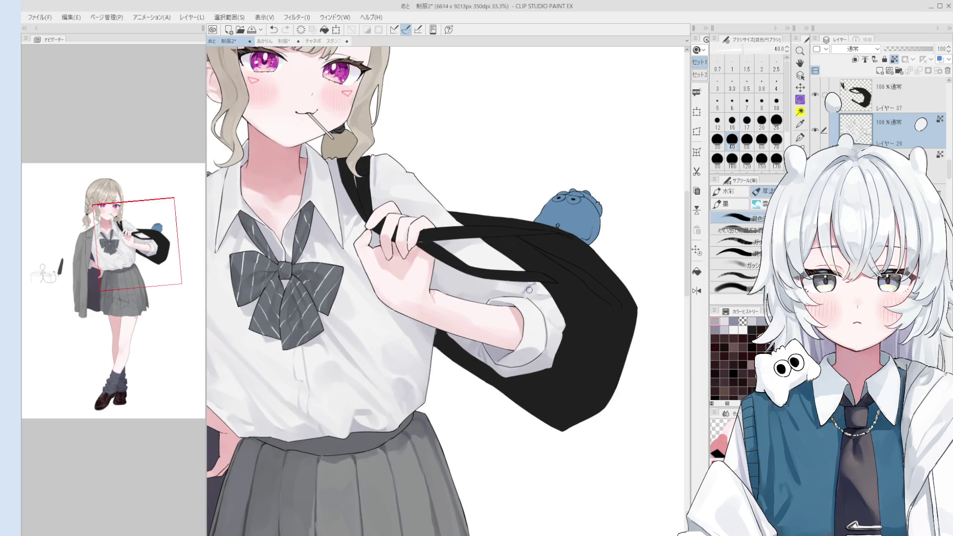
pyautogui.press(']')
pyautogui.press(']')
pyautogui.press(']')
pyautogui.press(']')
pyautogui.press(']')
pyautogui.press(']')
pyautogui.press('[')
pyautogui.press('[')
pyautogui.press('[')
pyautogui.press('[')
pyautogui.press('[')
pyautogui.press('[')
pyautogui.scroll(-1, 511, 289)
pyautogui.press(']')
pyautogui.press(']')
pyautogui.press(']')
pyautogui.press(']')
pyautogui.press(']')
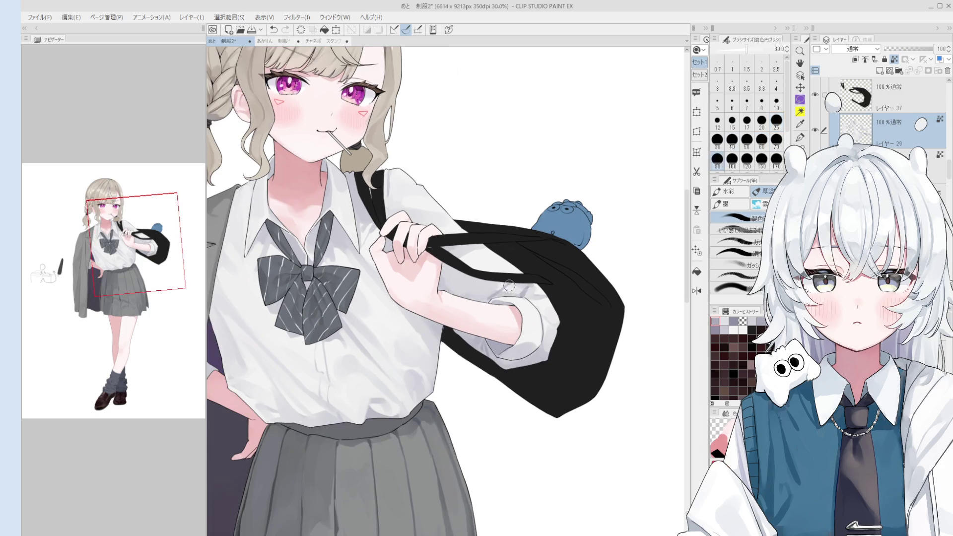
pyautogui.scroll(1, 347, 124)
# - Make layer 28 active and pick up an artwork colour with the blending brush at 120
pyautogui.press('e')
pyautogui.keyDown('ctrl'); pyautogui.keyDown('shift'); pyautogui.click(369, 114); pyautogui.keyUp('shift'); pyautogui.keyUp('ctrl')
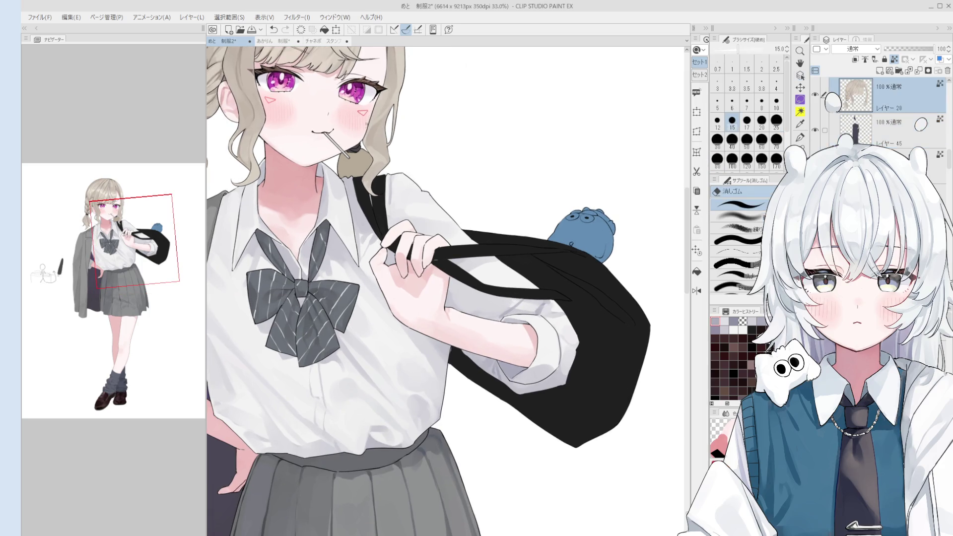
pyautogui.press('b')
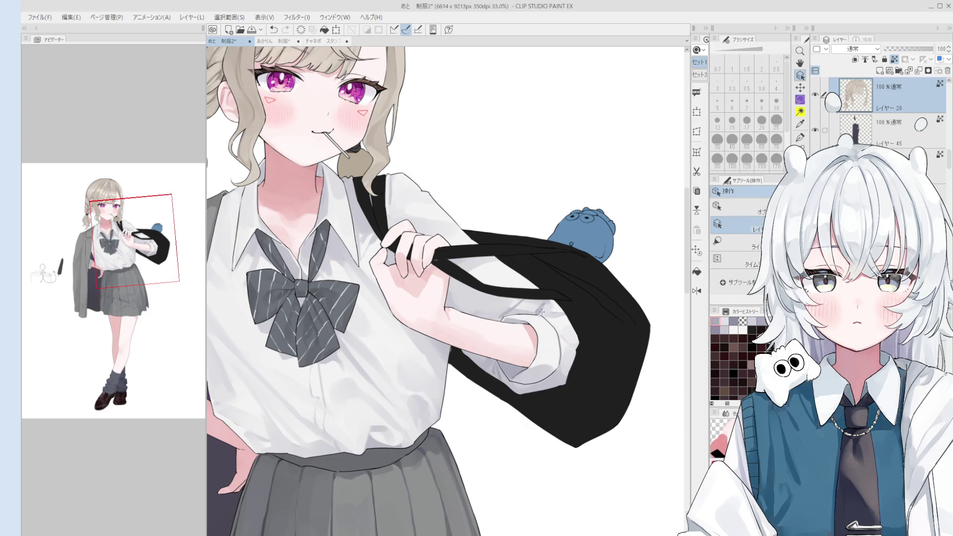
pyautogui.keyDown('ctrl'); pyautogui.keyDown('shift'); pyautogui.click(541, 298); pyautogui.keyUp('shift'); pyautogui.keyUp('ctrl')
pyautogui.press('[')
pyautogui.press('[')
pyautogui.press('[')
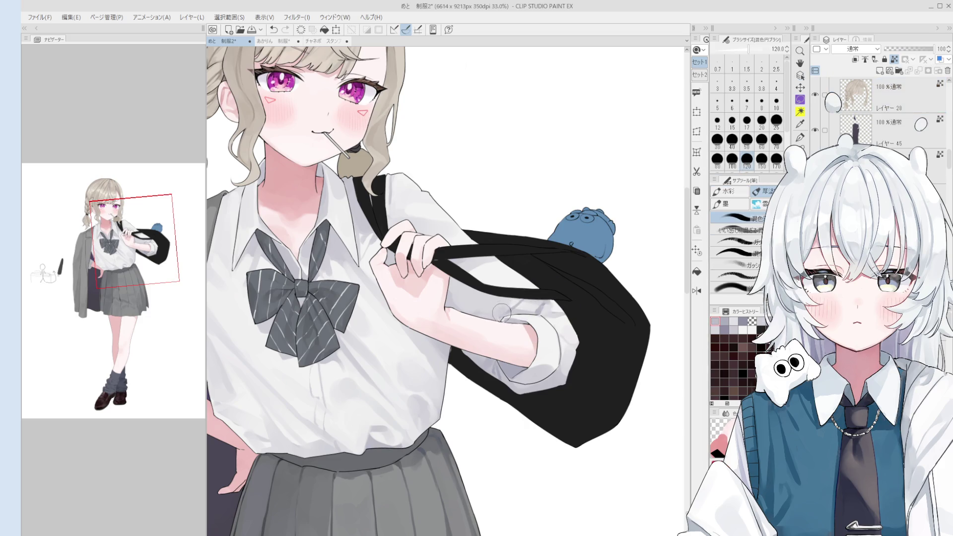
# - Stroke along the rolled sleeve cuff with the size-120 mixing circle brush
pyautogui.moveTo(515, 316); pyautogui.dragTo(534, 334)
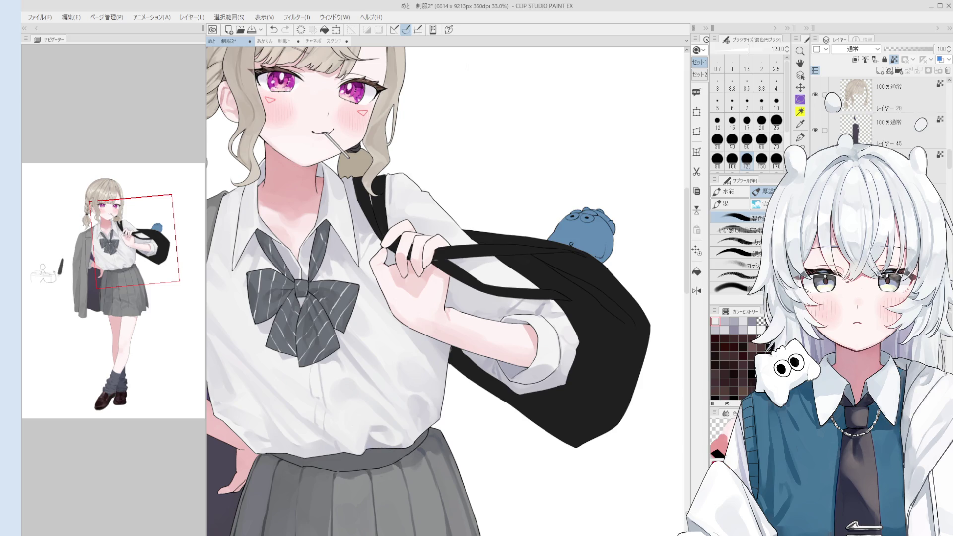
# - Select the bow tie's layer and test shading strokes on the bow with the blending brush
pyautogui.scroll(-3, 377, 387)
pyautogui.scroll(5, 353, 340)
pyautogui.click(354, 339)
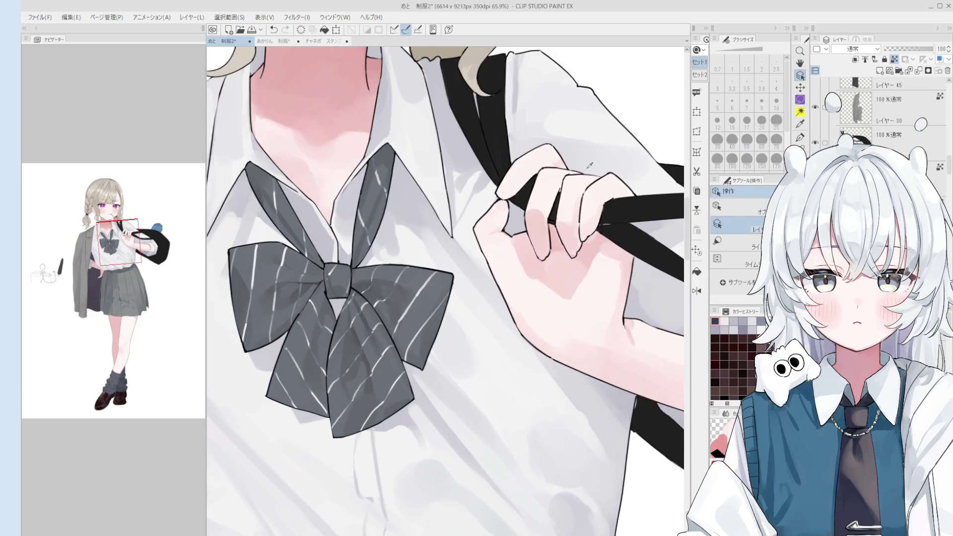
pyautogui.press('b')
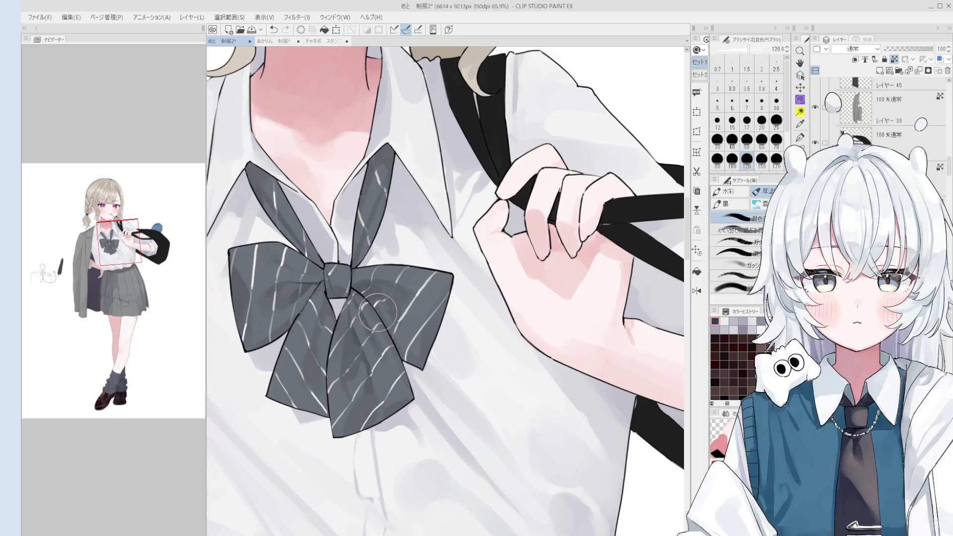
pyautogui.moveTo(359, 341); pyautogui.dragTo(355, 343)
pyautogui.hotkey('ctrl', 'z')
pyautogui.hotkey('ctrl', 'z')
pyautogui.moveTo(352, 303)
pyautogui.mouseDown()
pyautogui.moveTo(351, 328)
pyautogui.moveTo(351, 297)
pyautogui.mouseUp()
# - Shade down the bow's lower tail at brush size 25 and sample a grey from the bow
pyautogui.press(']')
pyautogui.press(']')
pyautogui.press(']')
pyautogui.press(']')
pyautogui.press(']')
pyautogui.press(']')
pyautogui.press(']')
pyautogui.press(']')
pyautogui.press(']')
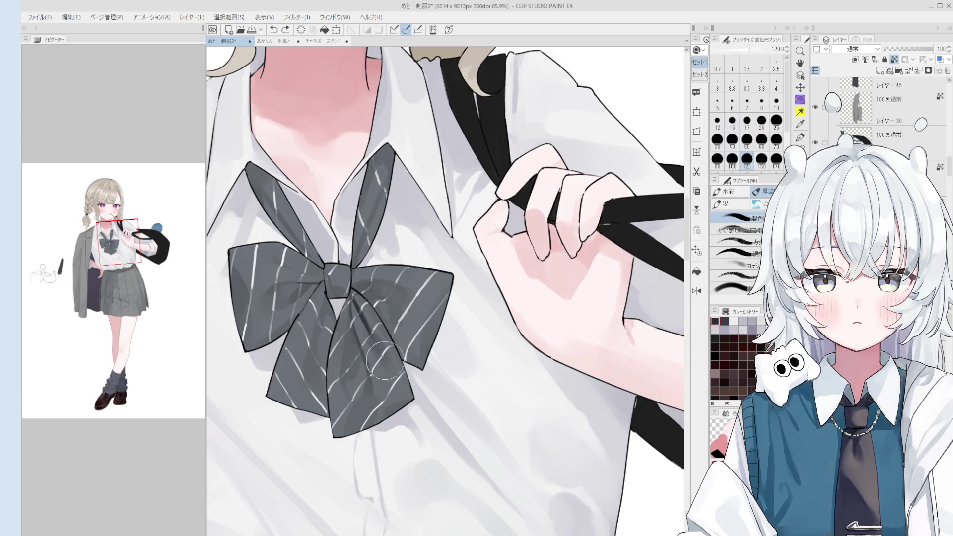
pyautogui.press('[')
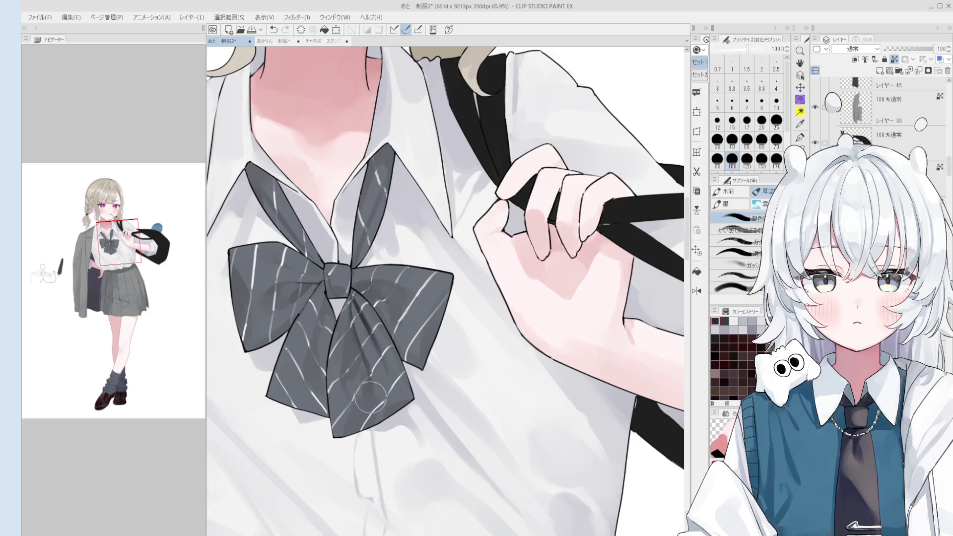
pyautogui.press('[')
pyautogui.press('[')
pyautogui.press('[')
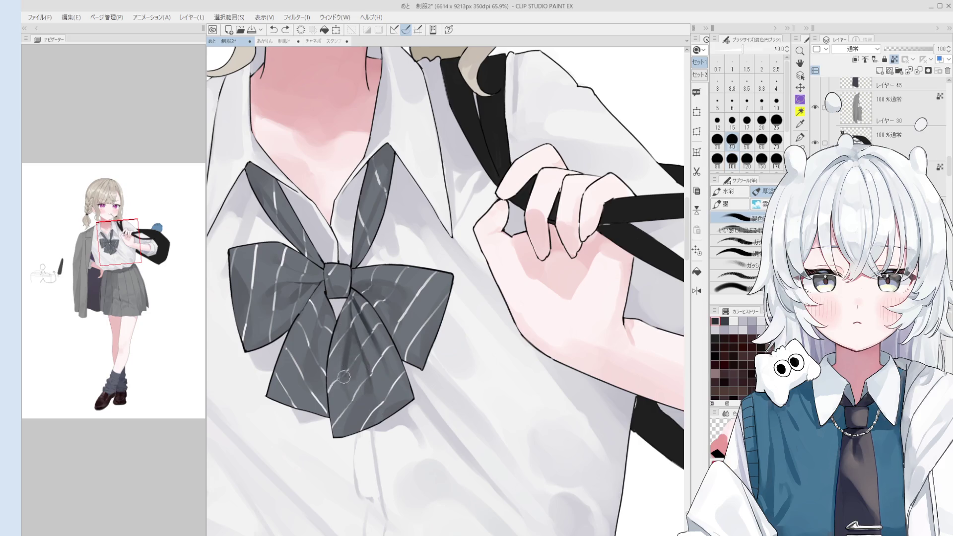
pyautogui.moveTo(353, 321); pyautogui.dragTo(346, 376)
pyautogui.hotkey('ctrl', 'z')
pyautogui.moveTo(349, 328); pyautogui.dragTo(349, 367)
pyautogui.press(']')
pyautogui.press(']')
pyautogui.press(']')
pyautogui.scroll(-1, 354, 367)
pyautogui.keyDown('alt'); pyautogui.click(354, 361); pyautogui.keyUp('alt')
pyautogui.scroll(1, 346, 372)
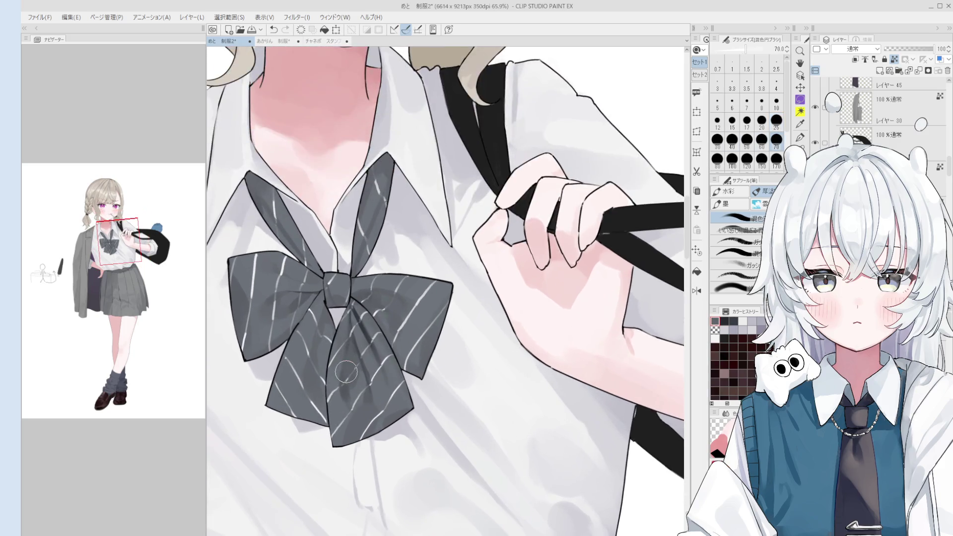
# - Paint darker shading over the bow knot and tie at size 12, undoing unwanted strokes
pyautogui.press('[')
pyautogui.press('[')
pyautogui.press('[')
pyautogui.hotkey('ctrl', 'z')
pyautogui.moveTo(362, 282); pyautogui.dragTo(348, 343)
pyautogui.hotkey('ctrl', 'z')
pyautogui.moveTo(387, 179); pyautogui.dragTo(354, 263)
pyautogui.hotkey('ctrl', 'z')
pyautogui.moveTo(372, 226)
pyautogui.mouseDown()
pyautogui.moveTo(353, 278)
pyautogui.moveTo(404, 290)
pyautogui.moveTo(418, 349)
pyautogui.mouseUp()
pyautogui.press(']')
pyautogui.press(']')
pyautogui.press(']')
pyautogui.scroll(-2, 392, 164)
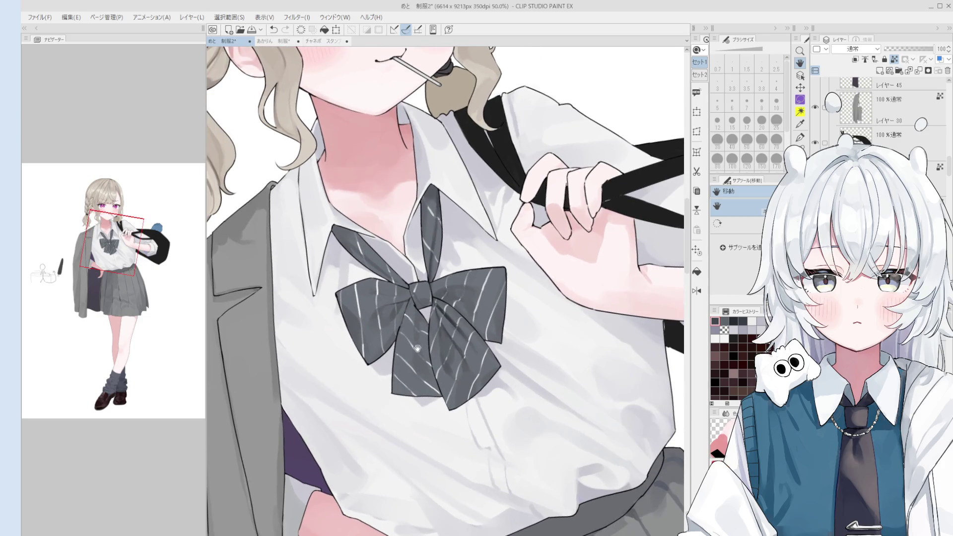